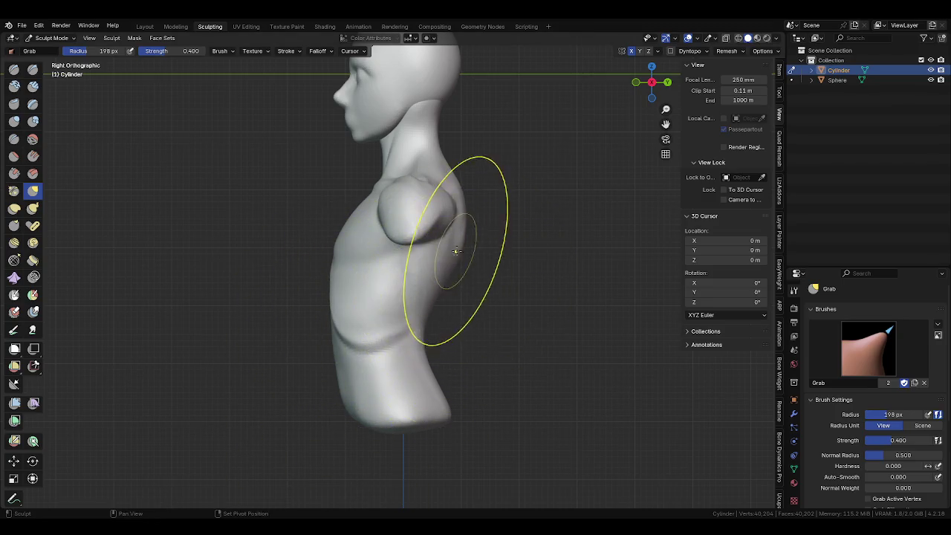
Shrink the brush to about 52 px and groove vertical Clay Strips strokes into the lower belly.
key(f)
click(451, 263)
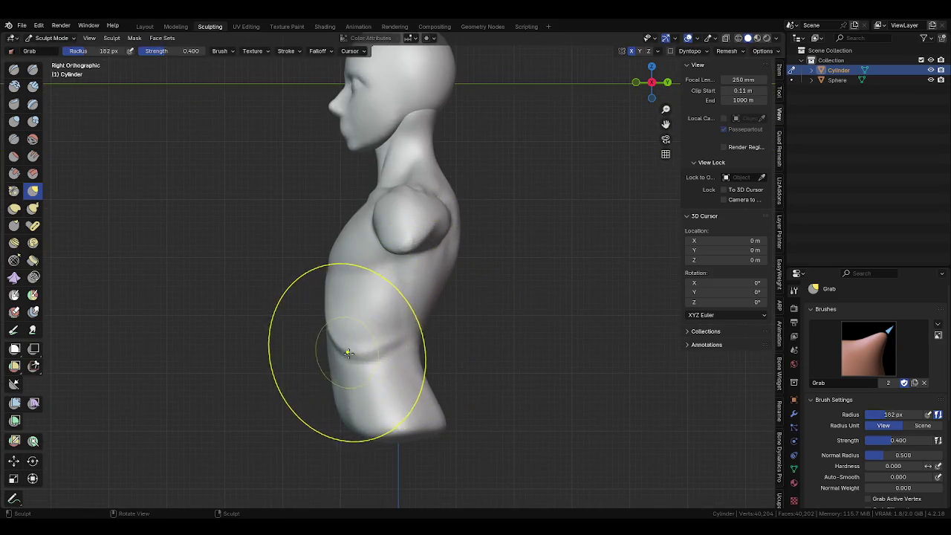
key(f)
click(297, 382)
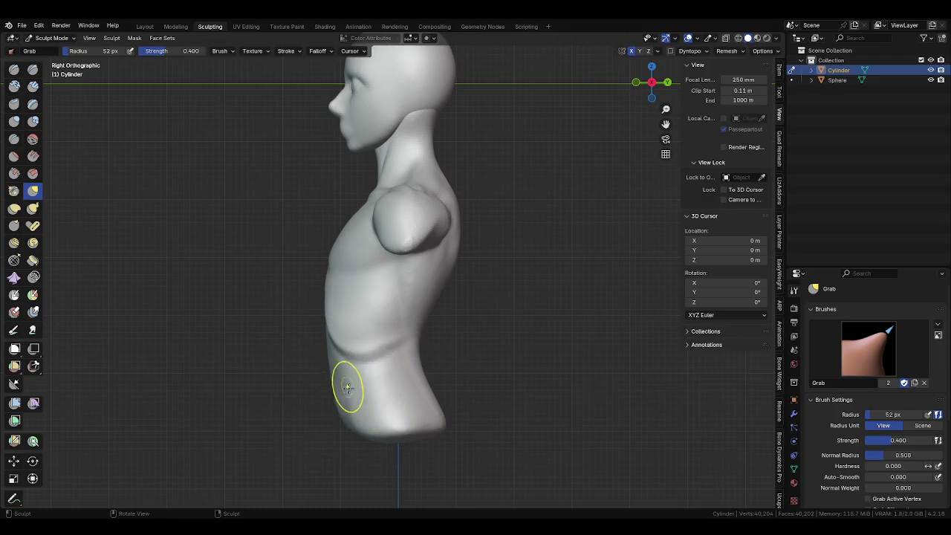
middle_drag(377, 374, 471, 282)
scroll(445, 336, up, 4)
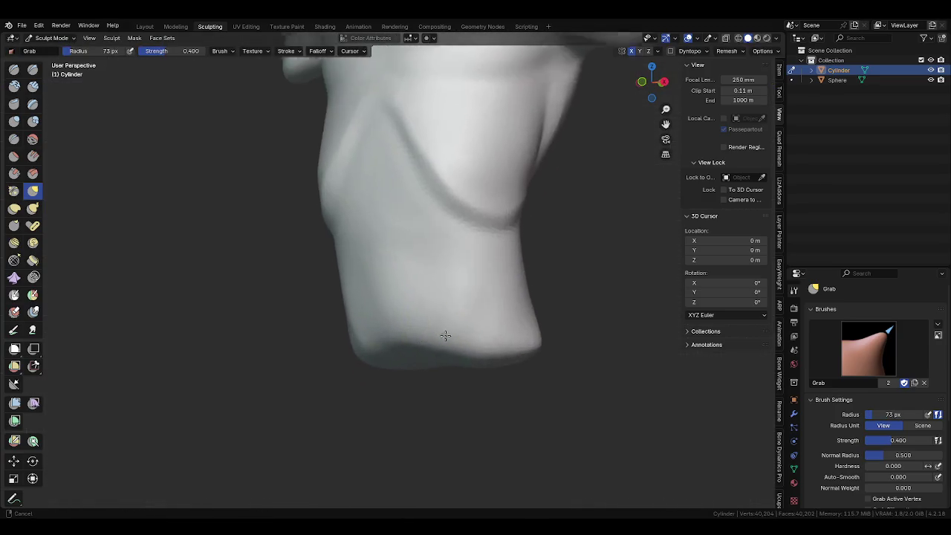
middle_drag(444, 336, 442, 283)
key(c)
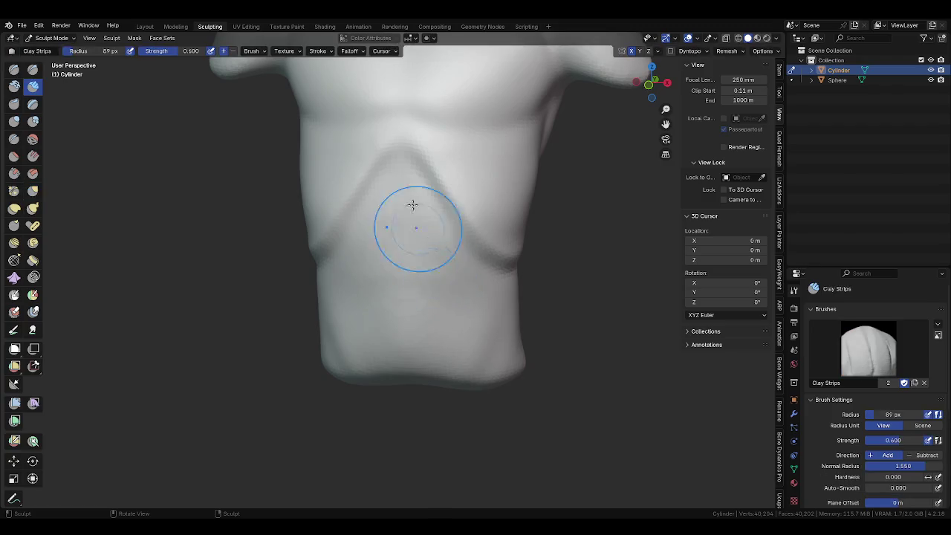
mouse_move(414, 183)
mouse_down()
mouse_move(409, 318)
mouse_move(427, 227)
mouse_move(416, 349)
mouse_up()
Switch to the Grab brush and resize it to around 110–116 px while viewing the whole torso.
key(g)
middle_drag(431, 392, 410, 389)
scroll(429, 395, down, 3)
key(f)
key(f)
mouse_move(426, 350)
middle_down()
mouse_move(442, 367)
mouse_move(379, 356)
mouse_move(378, 382)
mouse_move(404, 371)
middle_up()
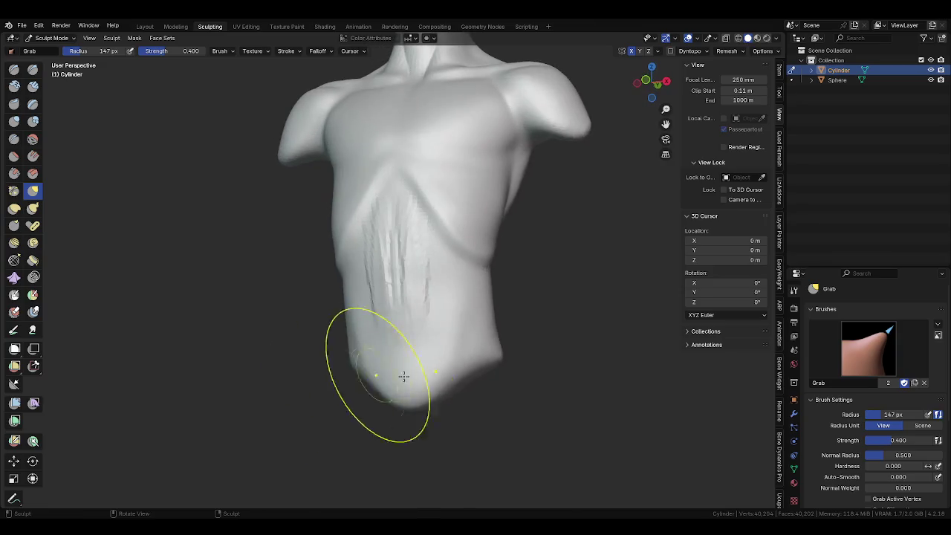
key(f)
click(466, 372)
middle_drag(467, 372, 450, 312)
key(f)
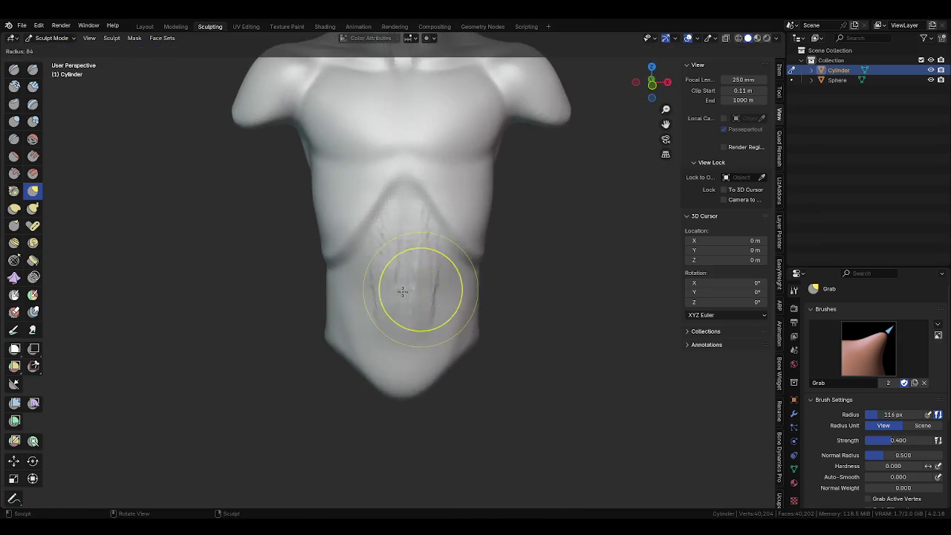
click(402, 291)
Smooth out the vertical belly grooves with a 109 px Clay Strips brush.
key(c)
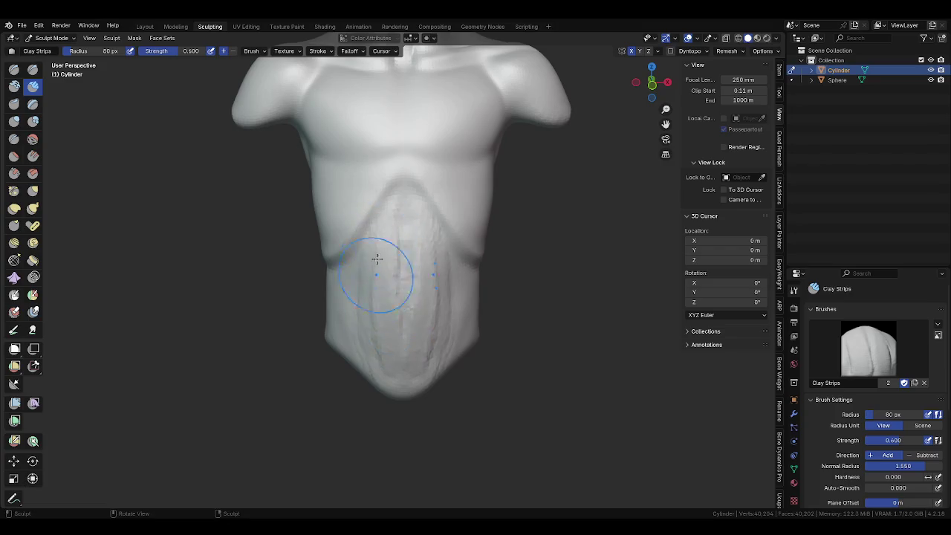
mouse_move(448, 303)
middle_down()
mouse_move(429, 255)
mouse_move(430, 346)
middle_up()
key(f)
click(422, 276)
shift+drag(401, 238, 424, 316)
With a 78 px brush, add clay strokes down the lower torso and build up the lower right side.
mouse_move(450, 377)
middle_down()
mouse_move(462, 317)
mouse_move(452, 350)
middle_up()
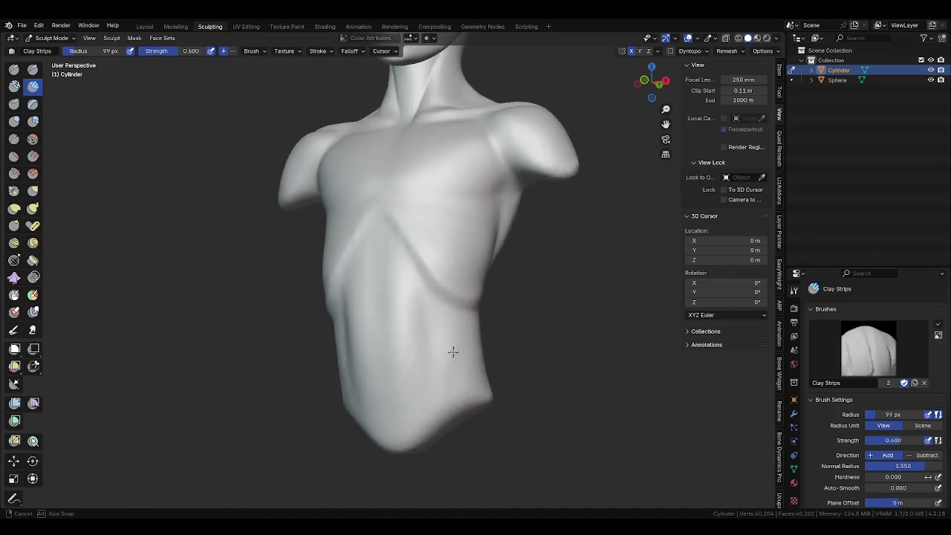
key(f)
click(429, 346)
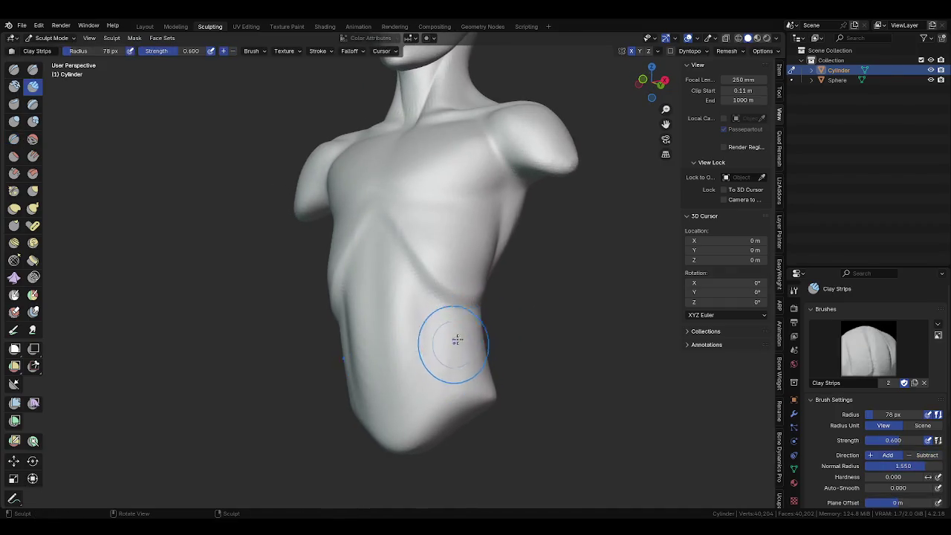
drag(453, 325, 431, 418)
middle_drag(454, 359, 424, 369)
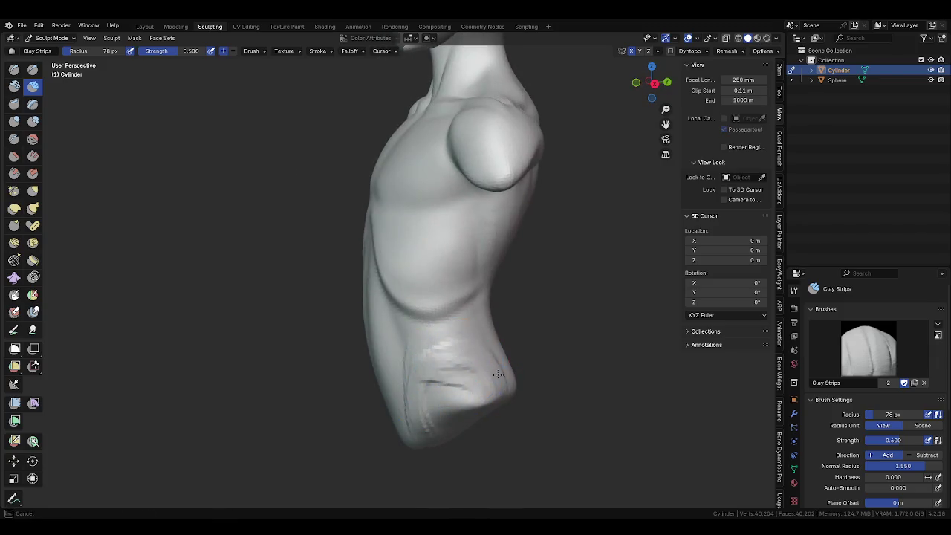
middle_drag(421, 424, 474, 355)
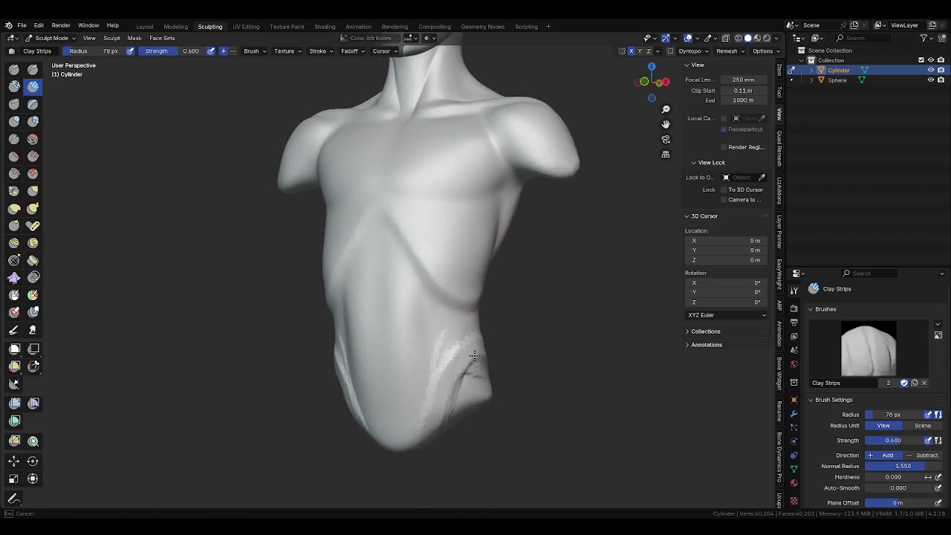
drag(445, 394, 491, 359)
Enlarge the Clay Strips brush to 114 px and build up and smooth the lower right hip.
mouse_move(493, 355)
middle_down()
mouse_move(417, 372)
mouse_move(468, 375)
middle_up()
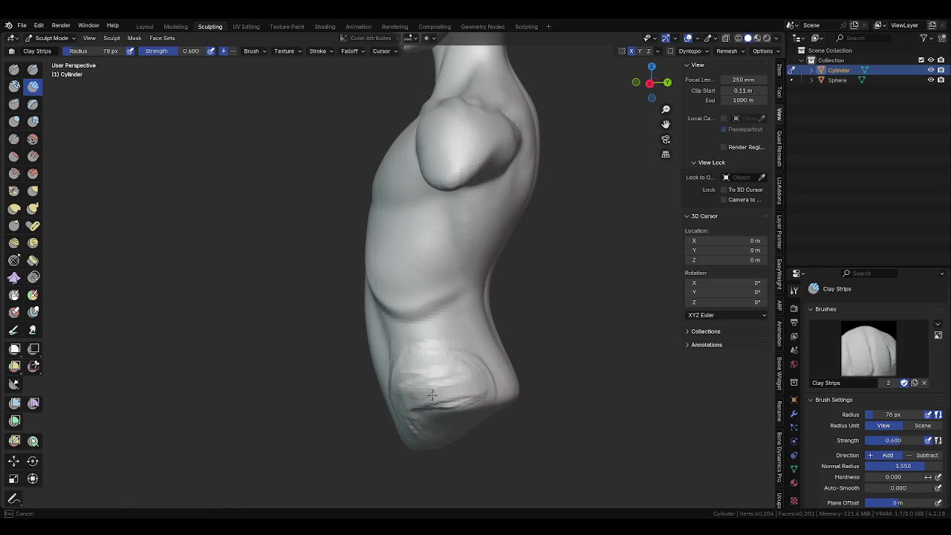
middle_drag(458, 379, 475, 364)
key(f)
click(489, 344)
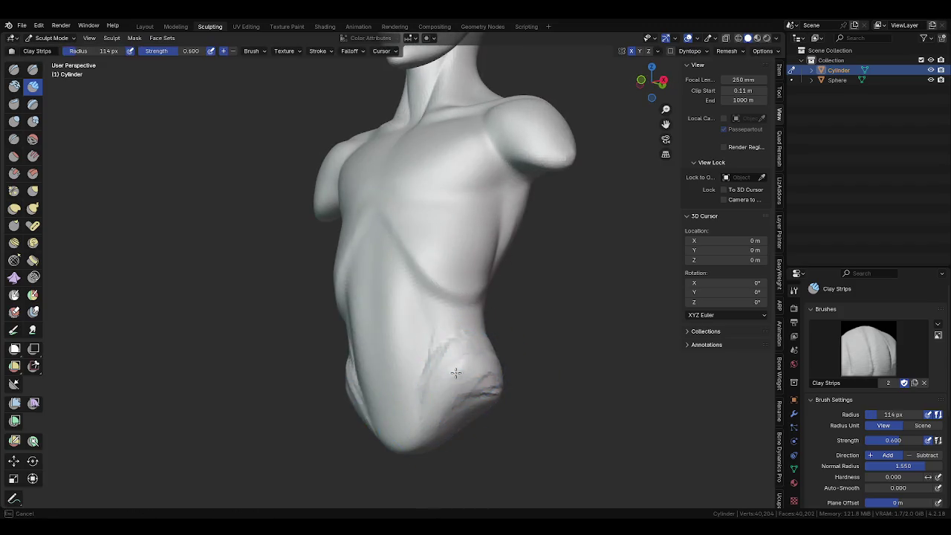
drag(490, 344, 518, 387)
middle_drag(497, 350, 467, 372)
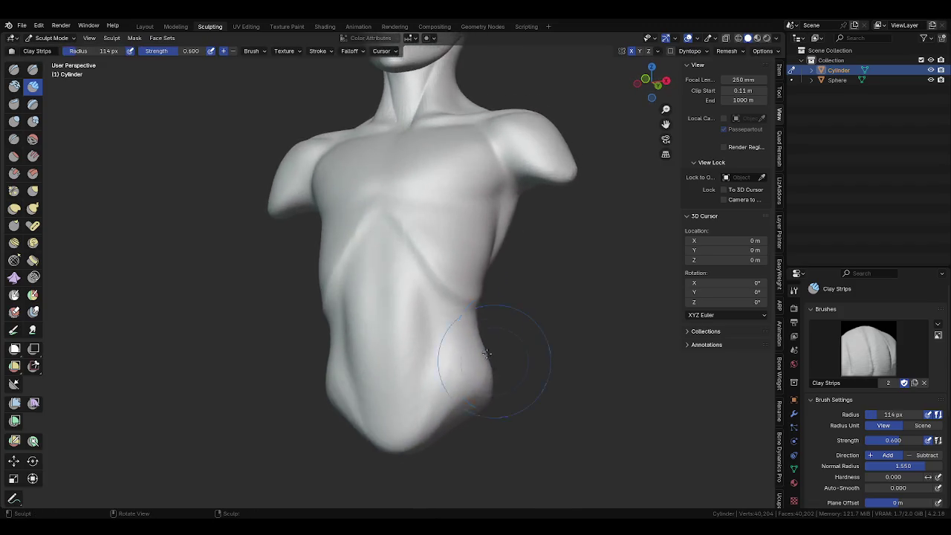
Set the Crease brush to 66, then 129 px, and add a mirrored Clay Strips stroke on the lower flank.
key(shift+c)
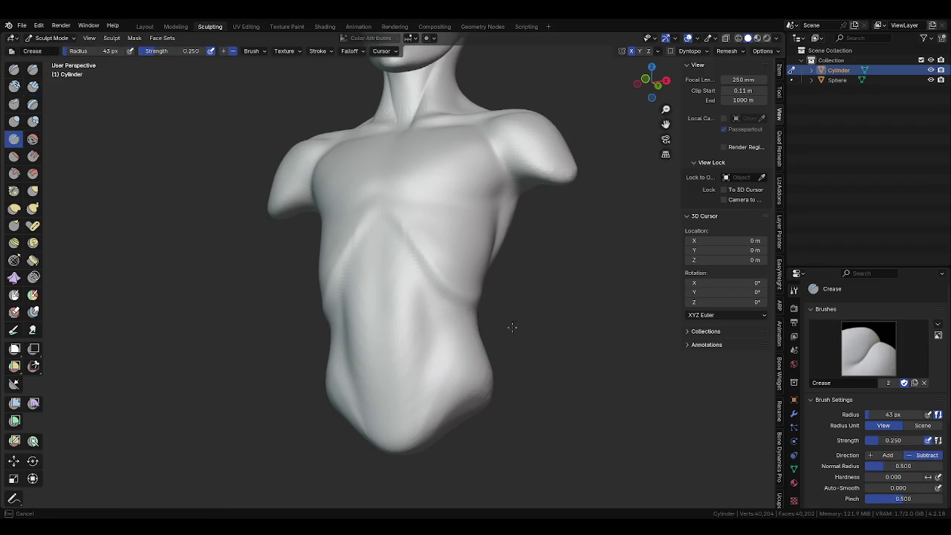
key(f)
click(491, 323)
mouse_move(490, 323)
middle_down()
mouse_move(445, 317)
mouse_move(452, 297)
middle_up()
key(f)
click(471, 334)
middle_drag(451, 334, 469, 350)
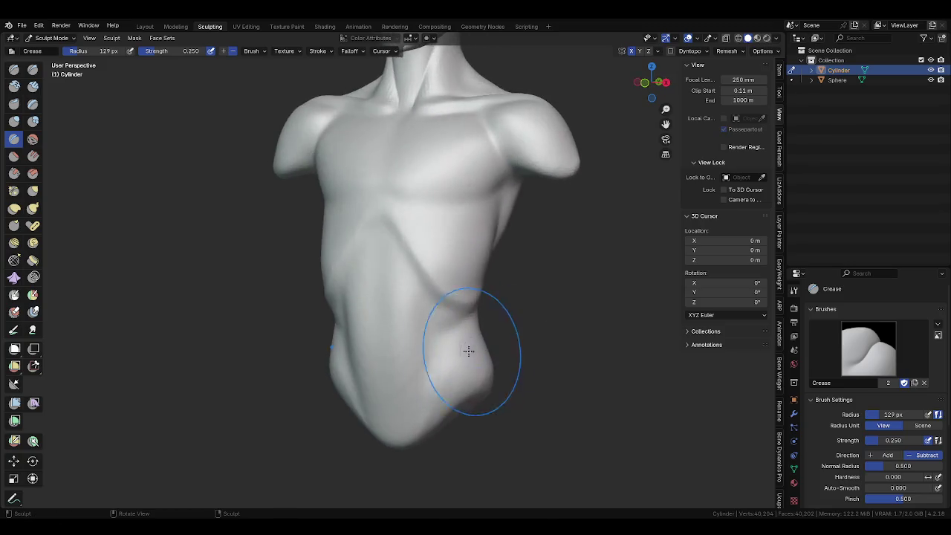
key(c)
drag(457, 330, 445, 368)
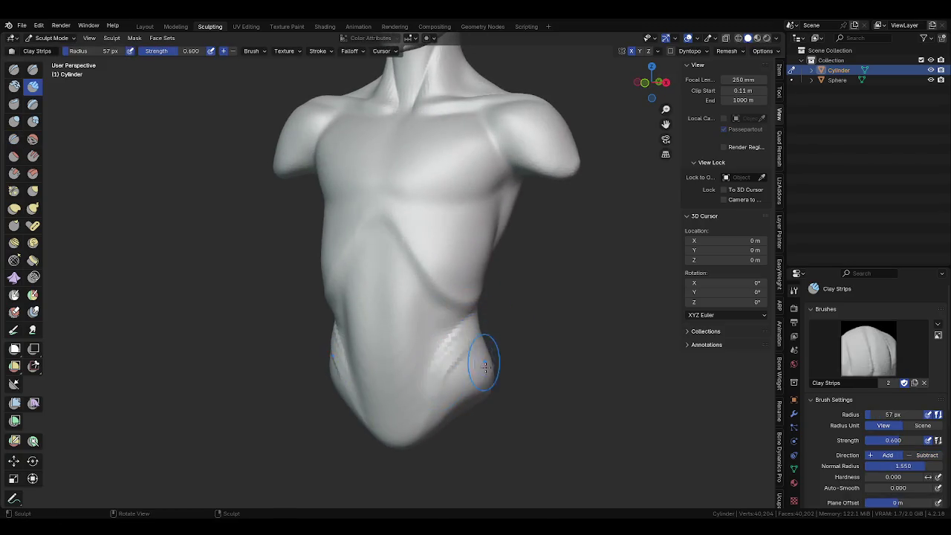
Set the brush to 152 px and draw raised abdominal lines down the belly with the Draw brush.
key(KP_3)
key(f)
click(427, 367)
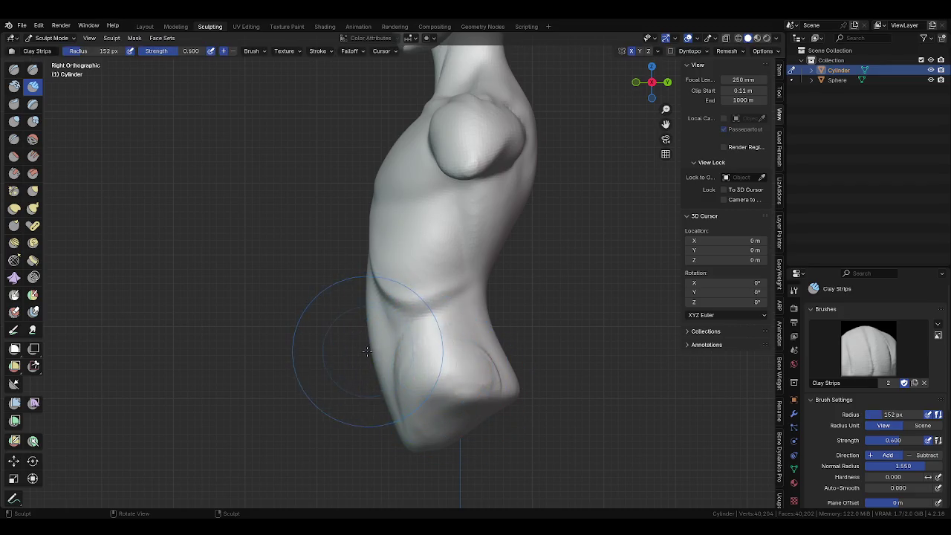
key(g)
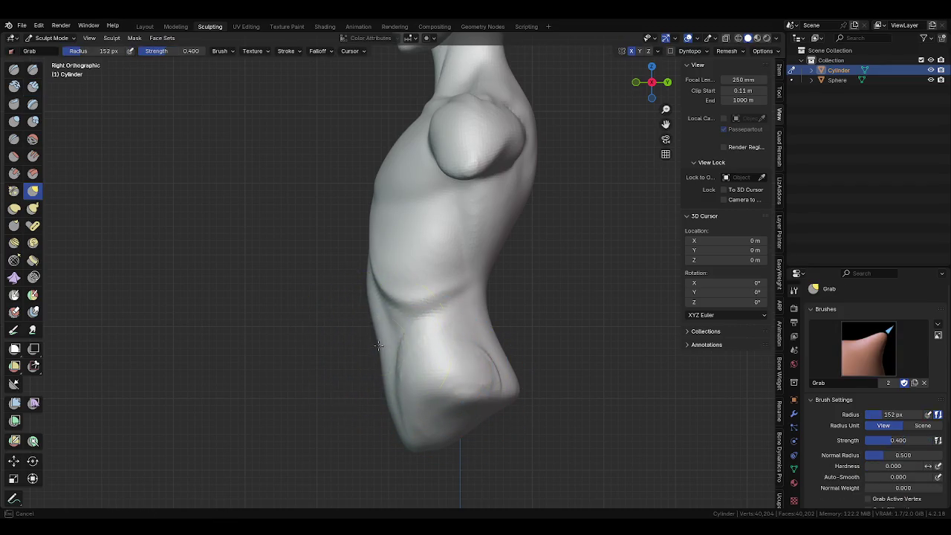
middle_drag(350, 340, 492, 350)
key(shift+c)
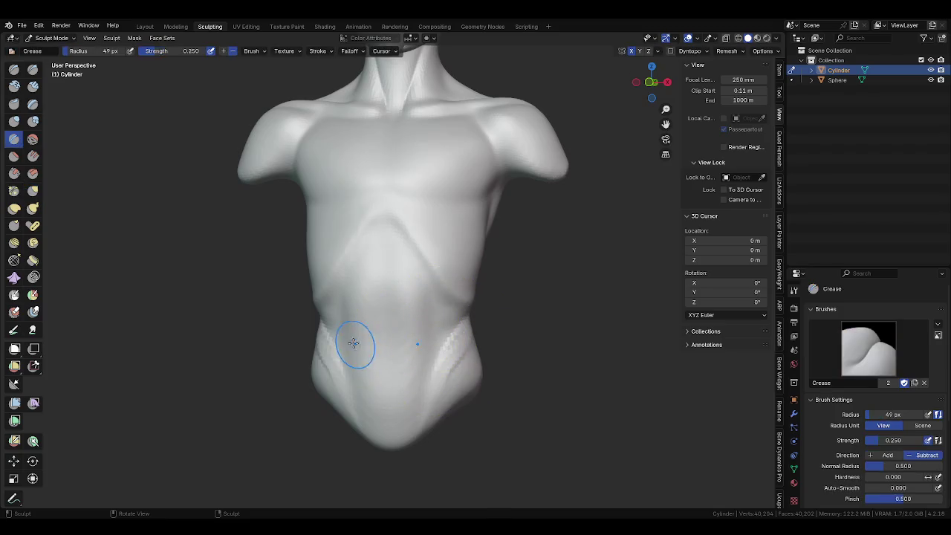
mouse_move(401, 344)
middle_down()
mouse_move(464, 348)
mouse_move(404, 250)
mouse_move(421, 292)
middle_up()
key(x)
mouse_move(421, 293)
mouse_down()
mouse_move(424, 272)
mouse_move(431, 372)
mouse_up()
middle_drag(431, 371, 431, 361)
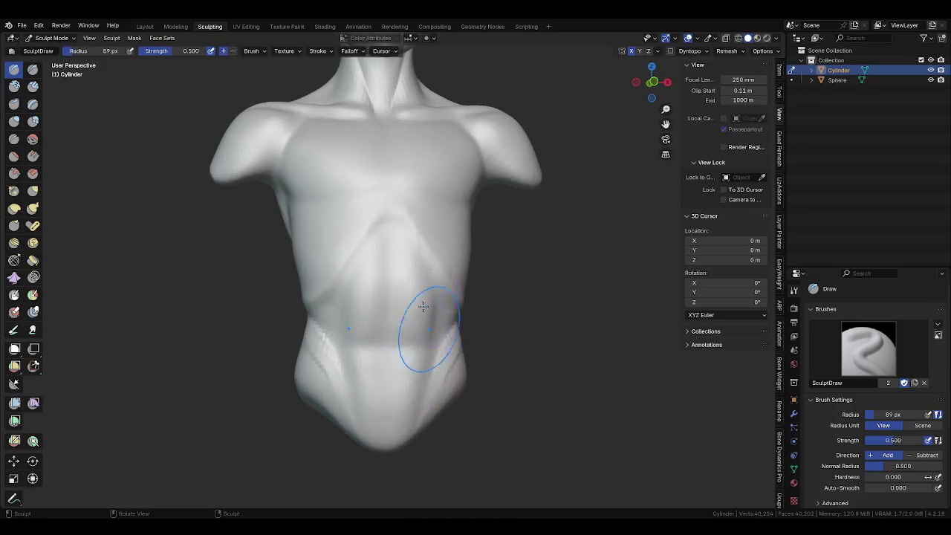
mouse_move(425, 255)
middle_down()
mouse_move(433, 322)
mouse_move(411, 343)
mouse_move(424, 275)
mouse_move(409, 260)
mouse_move(433, 261)
mouse_move(460, 293)
mouse_move(471, 287)
mouse_move(337, 283)
mouse_move(410, 279)
mouse_move(414, 255)
middle_up()
Grab the upper arms down and outward, then pull the arm tip forward with a 187 px brush.
key(g)
drag(429, 250, 431, 278)
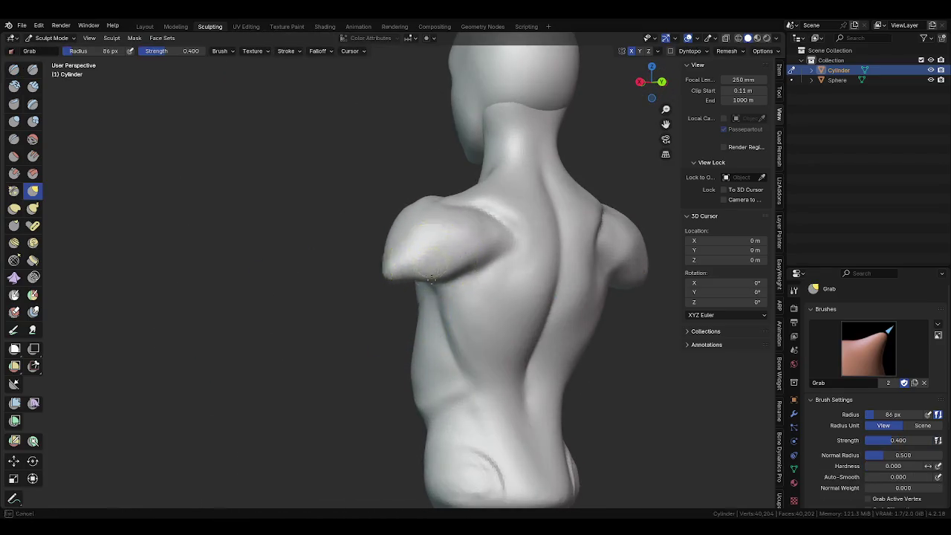
mouse_move(435, 255)
middle_down()
mouse_move(483, 287)
mouse_move(509, 290)
mouse_move(475, 290)
mouse_move(520, 259)
mouse_move(444, 321)
middle_up()
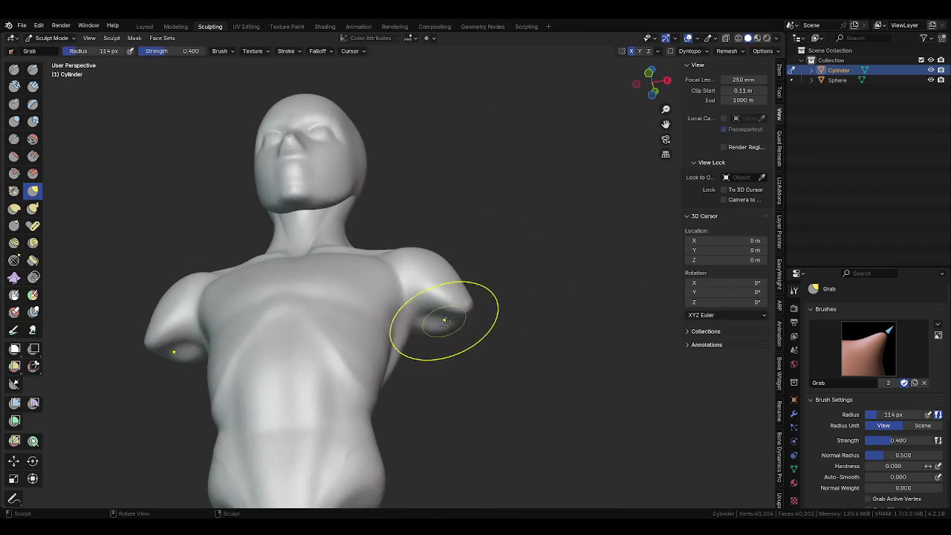
drag(438, 312, 488, 396)
mouse_move(488, 397)
middle_down()
mouse_move(463, 419)
mouse_move(416, 364)
mouse_move(494, 367)
middle_up()
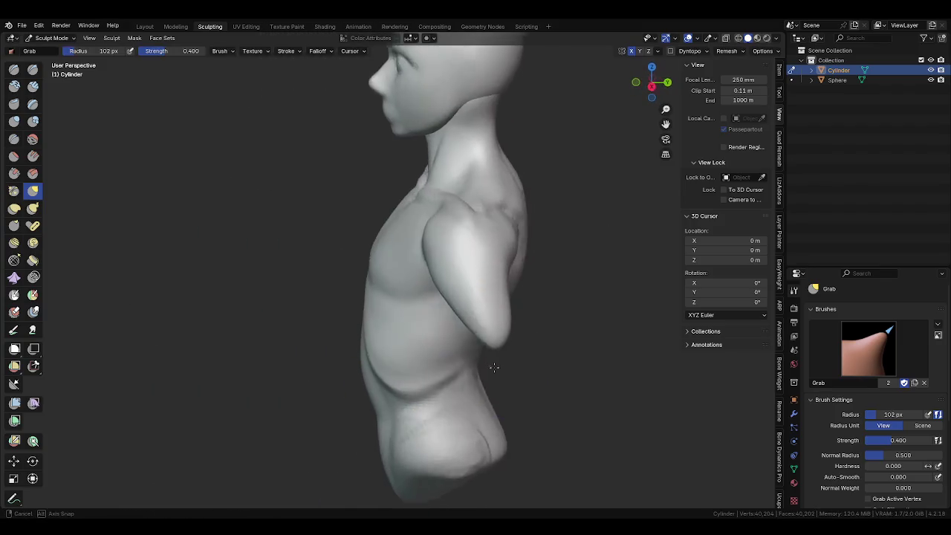
key(f)
click(520, 356)
drag(498, 349, 462, 345)
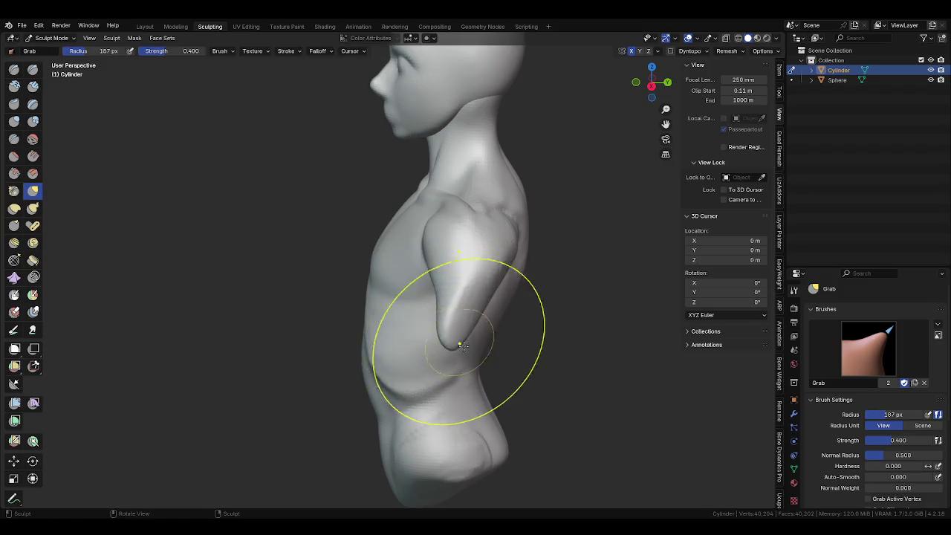
middle_drag(462, 346, 483, 308)
Inflate the upper arms with a 152 px Inflate/Deflate brush.
key(f)
click(475, 312)
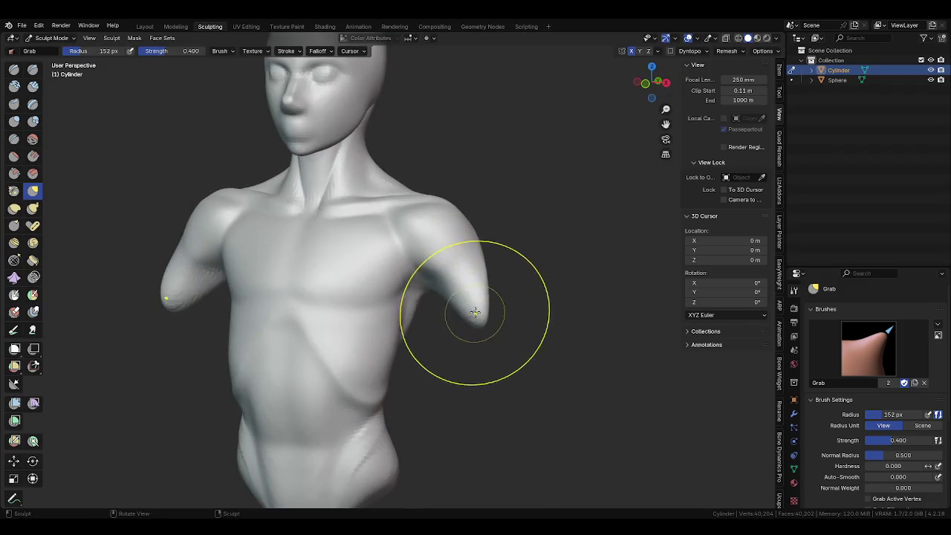
key(i)
mouse_move(475, 312)
mouse_down()
mouse_move(468, 300)
mouse_move(477, 319)
mouse_up()
mouse_move(478, 318)
middle_down()
mouse_move(414, 319)
mouse_move(435, 345)
middle_up()
Grab the upper arm further down and outward from a front-side view, then readjust the brush size.
key(f)
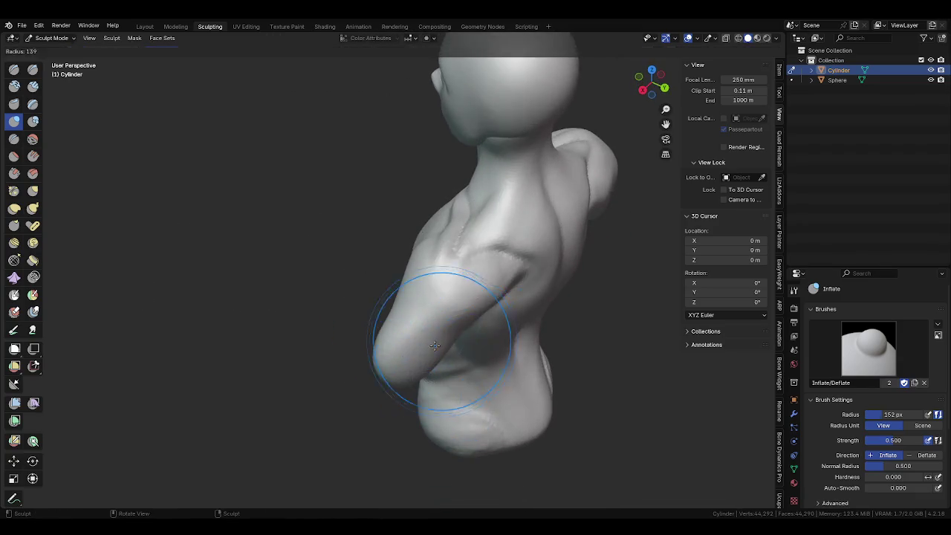
click(434, 346)
key(g)
mouse_move(427, 366)
middle_down()
mouse_move(485, 312)
mouse_move(456, 303)
middle_up()
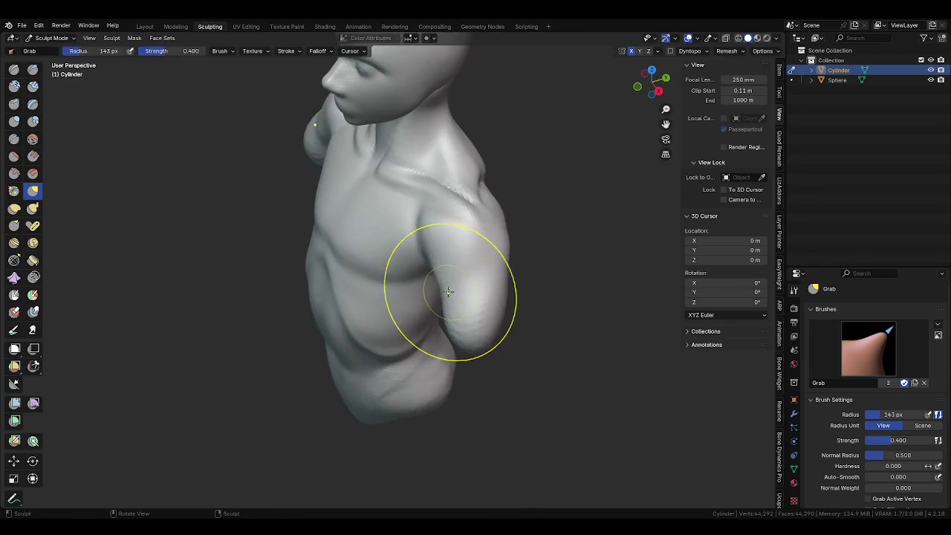
drag(449, 291, 477, 346)
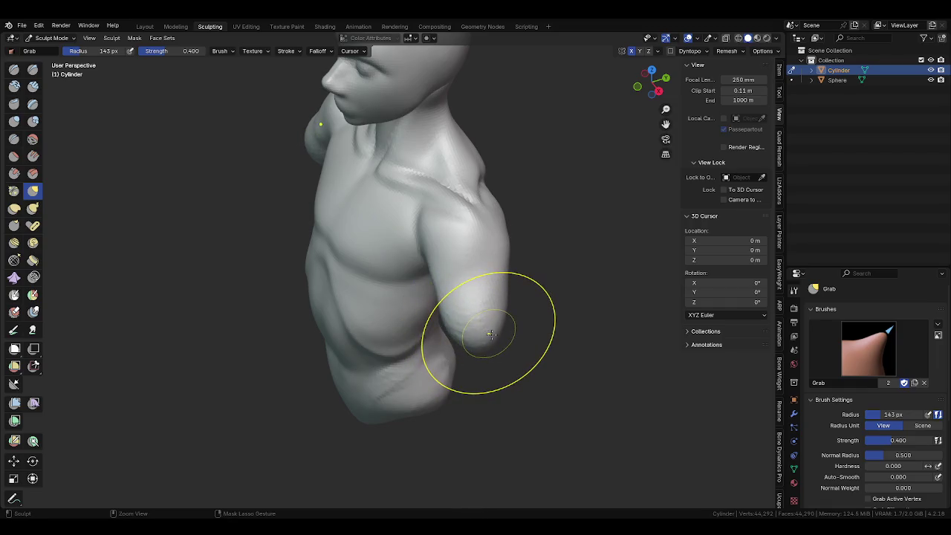
mouse_move(491, 308)
middle_down()
mouse_move(521, 305)
mouse_move(450, 256)
mouse_move(438, 301)
mouse_move(446, 304)
mouse_move(365, 327)
mouse_move(465, 293)
mouse_move(435, 287)
mouse_move(446, 321)
middle_up()
key(f)
click(459, 309)
key(f)
click(446, 312)
Grab the upper arm into shape and deepen the crease between chest and shoulder.
mouse_move(446, 321)
mouse_down()
mouse_move(424, 377)
mouse_move(430, 346)
mouse_up()
mouse_move(431, 346)
middle_down()
mouse_move(469, 317)
mouse_move(403, 308)
mouse_move(403, 299)
mouse_move(438, 314)
mouse_move(454, 306)
middle_up()
click(438, 312)
key(shift+c)
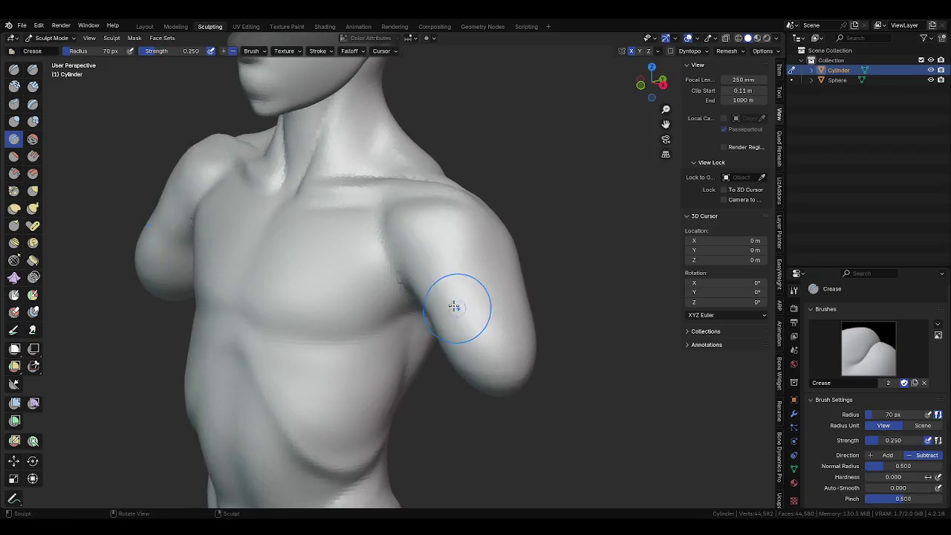
mouse_move(396, 230)
mouse_down()
mouse_move(422, 271)
mouse_move(473, 306)
mouse_up()
key(f)
click(409, 270)
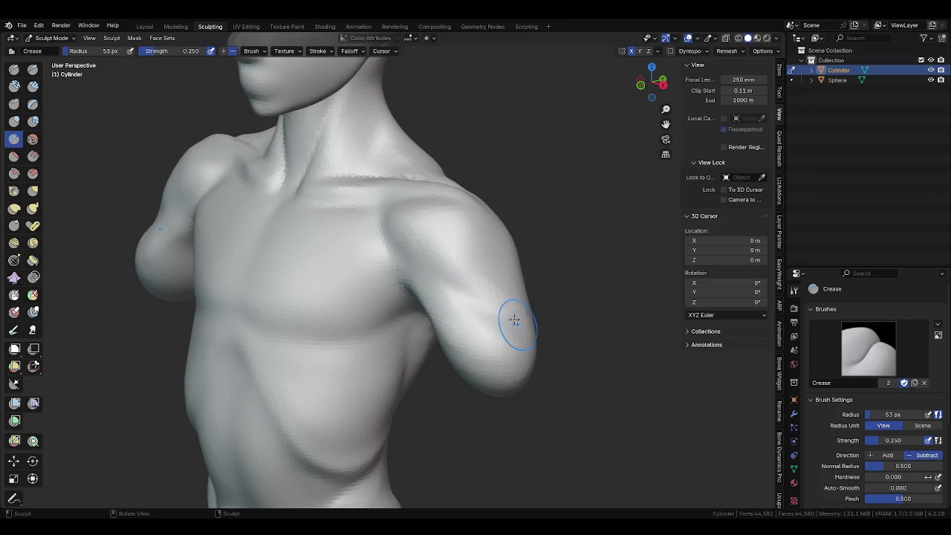
Carve crease lines into the upper arm with a smaller Crease brush, viewing from side and back.
mouse_move(384, 240)
middle_down()
mouse_move(435, 248)
mouse_move(387, 279)
middle_up()
mouse_move(390, 279)
mouse_down()
mouse_move(382, 254)
mouse_move(446, 248)
mouse_up()
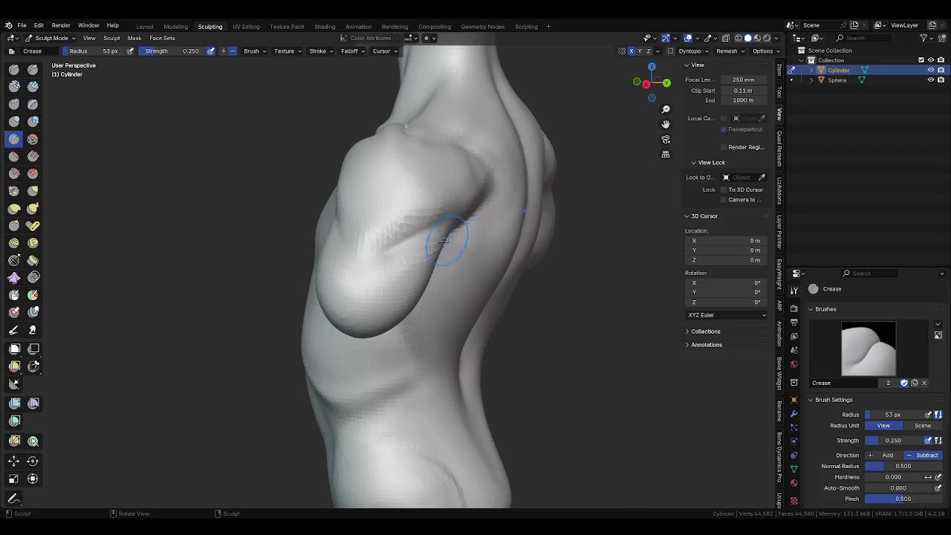
middle_drag(446, 248, 361, 225)
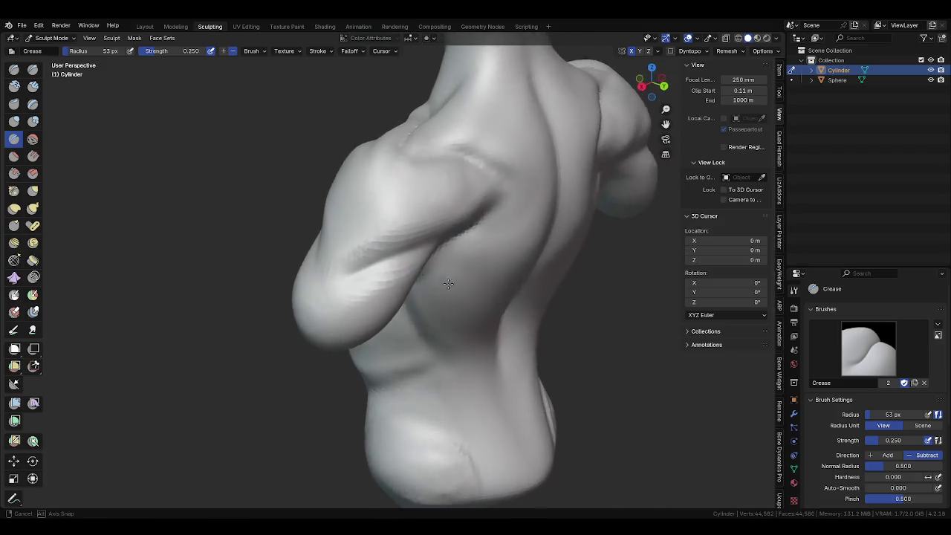
key(f)
mouse_move(390, 251)
middle_down()
mouse_move(462, 253)
mouse_move(495, 206)
middle_up()
click(480, 267)
Set the Grab brush to 110 px and move in close on the chest.
key(g)
key(f)
click(458, 245)
mouse_move(458, 244)
middle_down()
mouse_move(540, 248)
mouse_move(453, 272)
mouse_move(445, 286)
middle_up()
key(f)
click(449, 297)
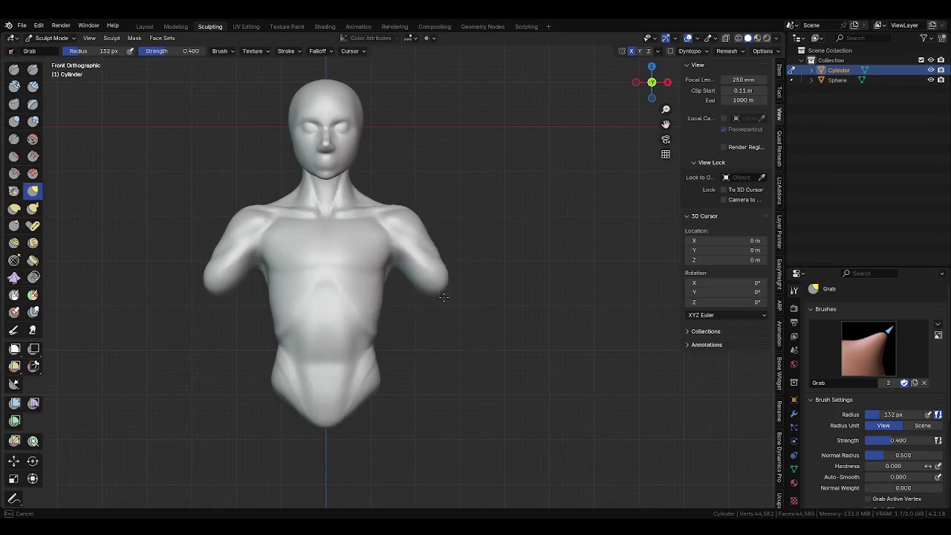
key(f)
click(399, 281)
middle_drag(400, 280, 403, 325)
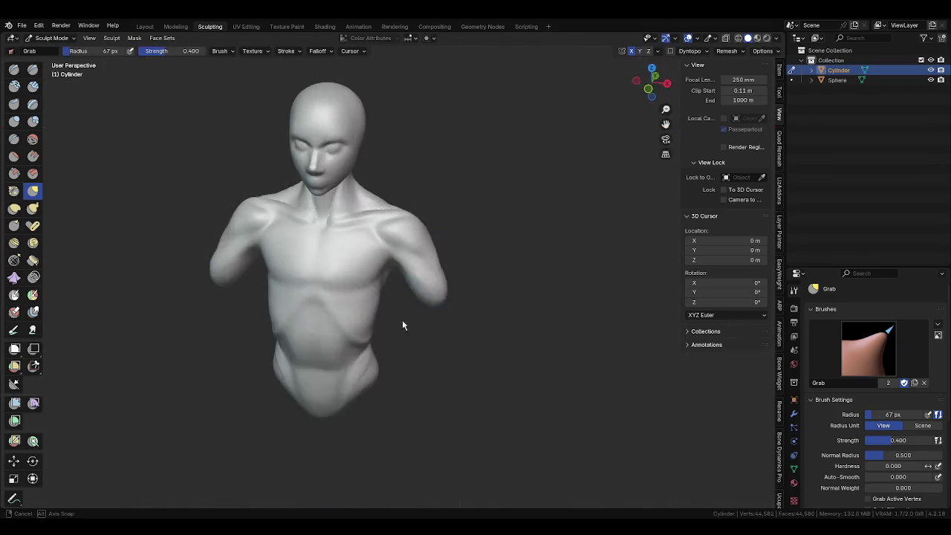
scroll(435, 346, up, 3)
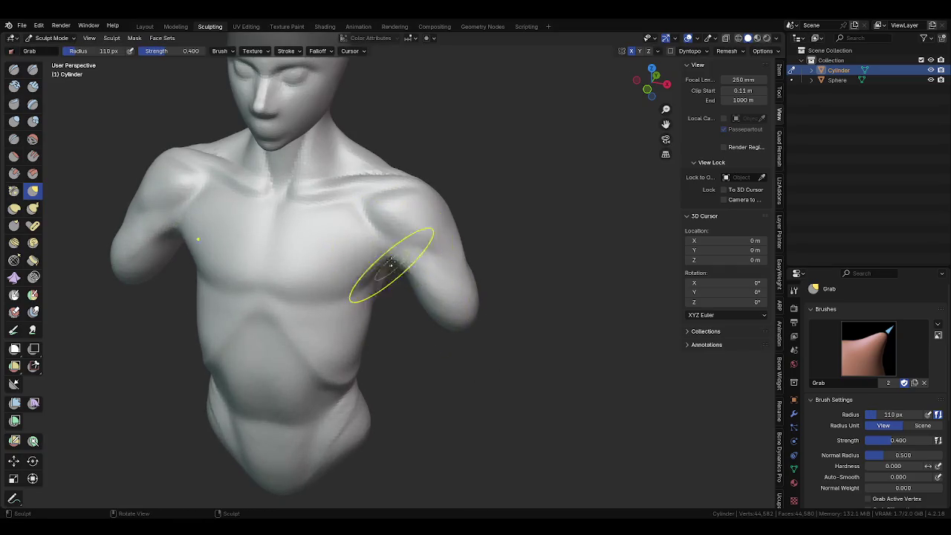
Grab the chest into a clearer armpit fold and shrink the brush.
drag(381, 249, 414, 287)
middle_drag(415, 287, 376, 226)
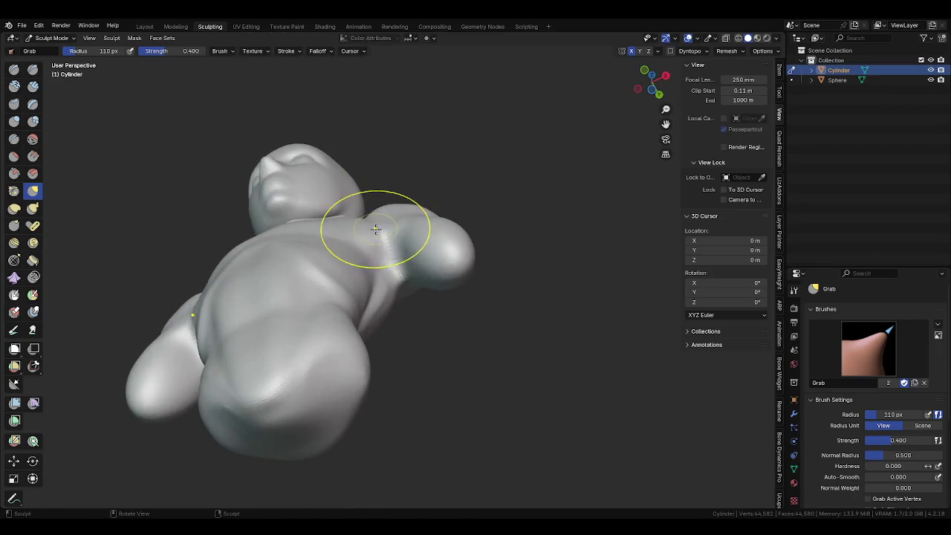
mouse_move(376, 226)
middle_down()
mouse_move(407, 247)
mouse_move(364, 267)
middle_up()
key(f)
click(406, 248)
Pull the shoulder and right arm into shape with the Grab brush.
key(shift+c)
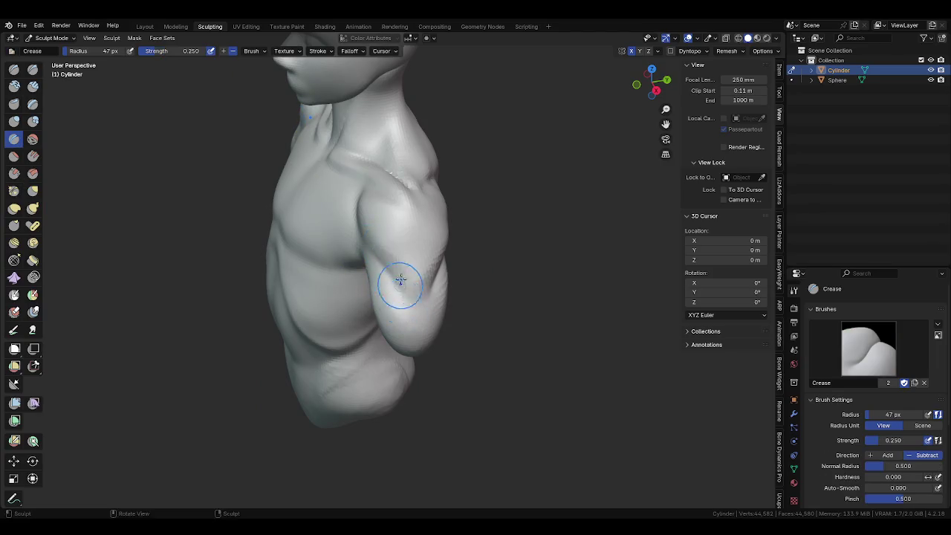
middle_drag(409, 320, 524, 299)
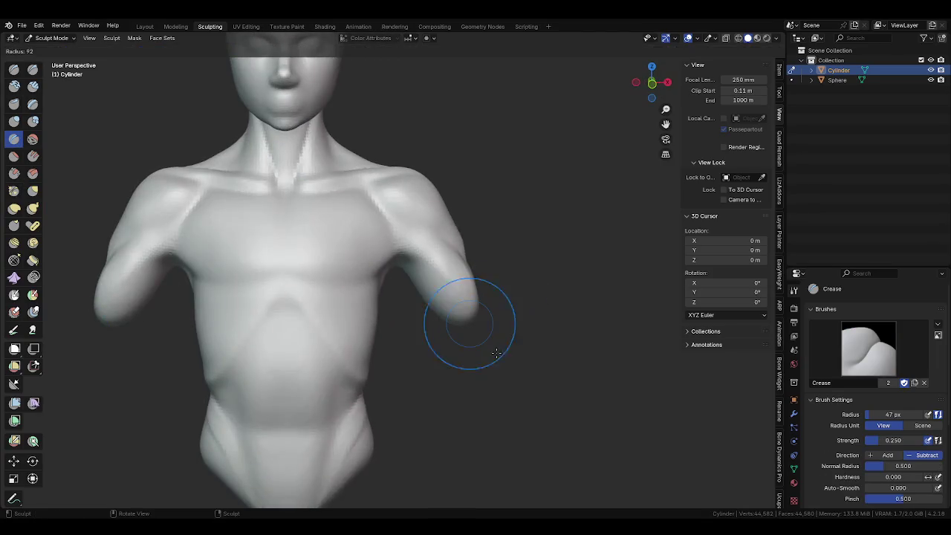
middle_drag(463, 291, 424, 269)
key(g)
mouse_move(424, 269)
mouse_down()
mouse_move(403, 255)
mouse_move(431, 297)
mouse_up()
mouse_move(430, 297)
middle_down()
mouse_move(566, 252)
mouse_move(534, 331)
middle_up()
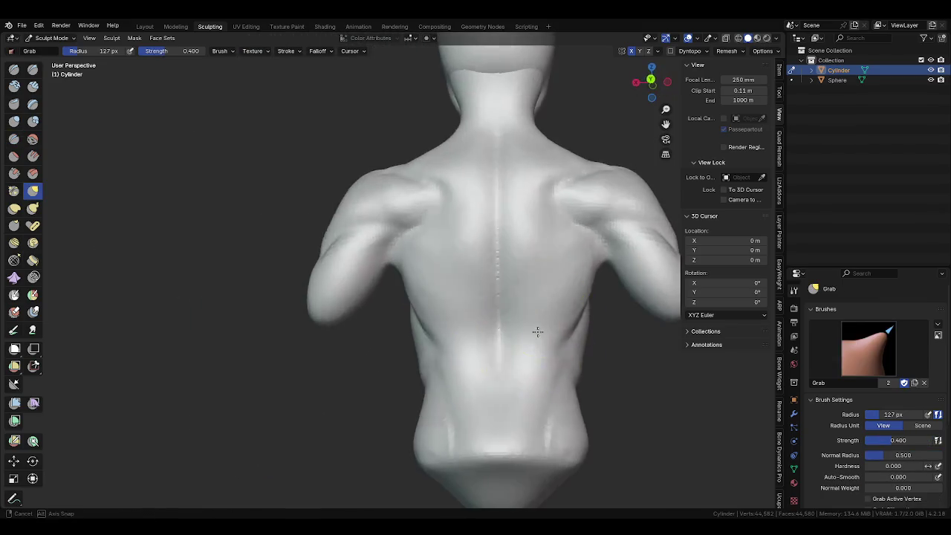
Refine the shoulder and armpit surface with a 90 px Grab brush and save as Choke1.blend.
drag(462, 297, 403, 275)
click(408, 263)
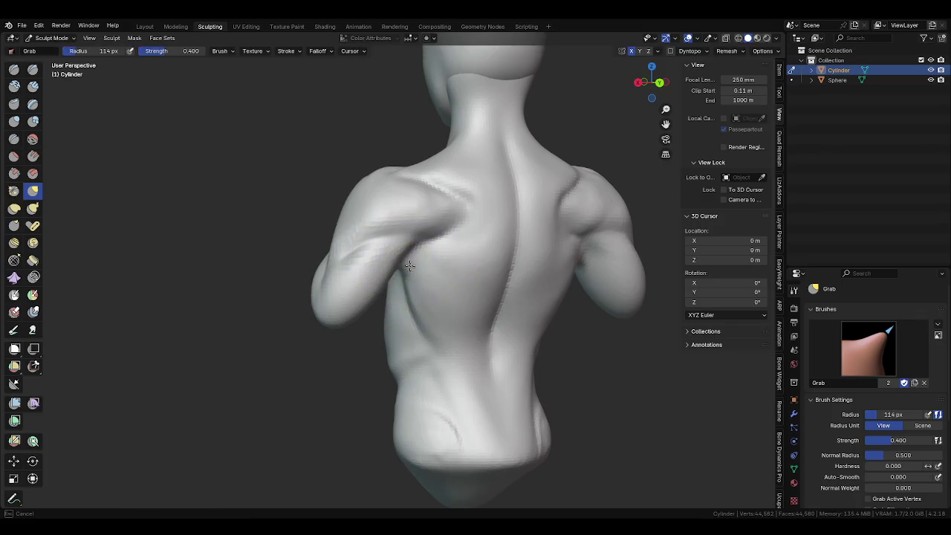
mouse_move(382, 265)
middle_down()
mouse_move(484, 299)
mouse_move(388, 297)
mouse_move(440, 180)
mouse_move(381, 266)
middle_up()
key(f)
click(438, 273)
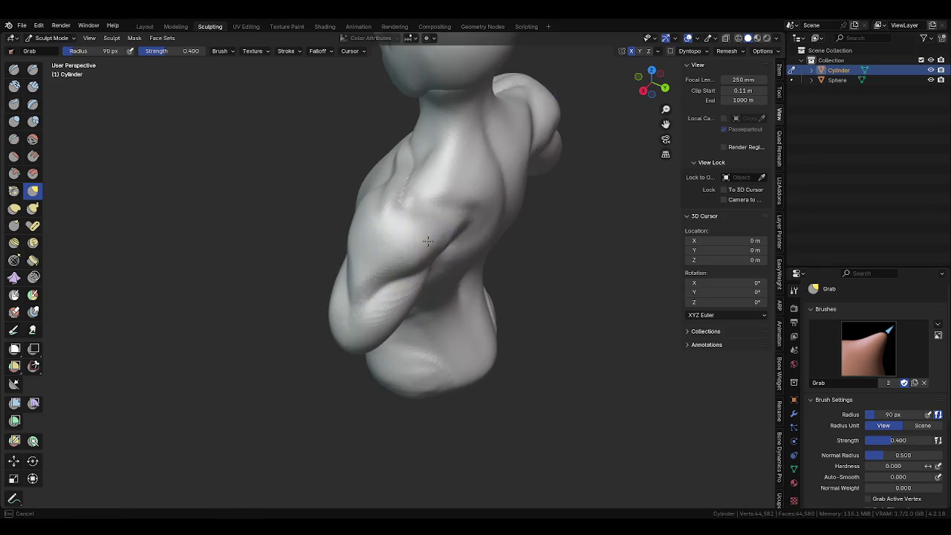
drag(435, 248, 424, 314)
key(ctrl+s)
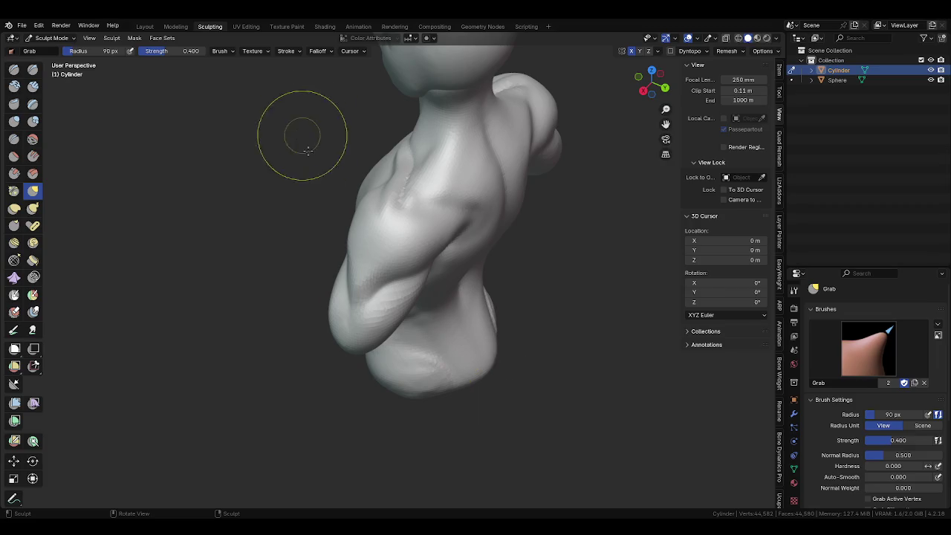
Enlarge the Grab brush and pull the shoulder and upper arm into shape from front and back.
middle_drag(297, 133, 435, 201)
key(f)
mouse_move(364, 263)
mouse_down()
mouse_move(350, 245)
mouse_move(382, 265)
mouse_up()
key(f)
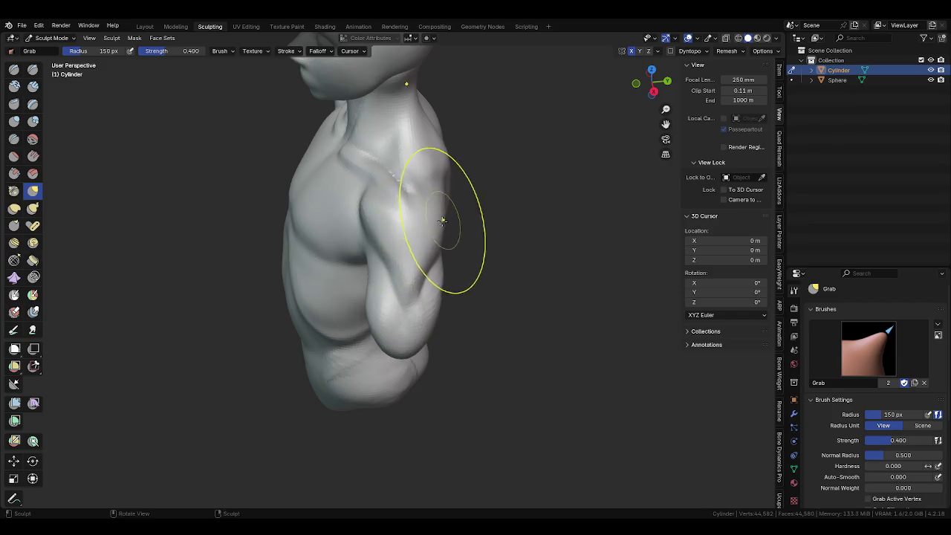
mouse_move(446, 246)
middle_down()
mouse_move(356, 282)
mouse_move(314, 237)
middle_up()
key(f)
key(f)
key(f)
drag(340, 240, 364, 269)
Reshape the arm surface from the side, then set the brush to 73 px from the back.
middle_drag(364, 269, 386, 205)
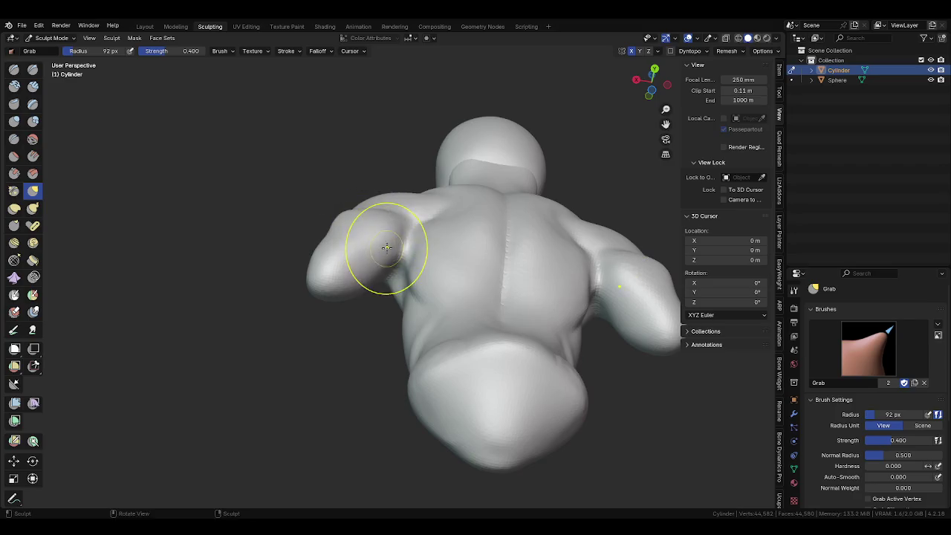
middle_drag(382, 244, 409, 272)
drag(409, 272, 431, 267)
mouse_move(431, 267)
middle_down()
mouse_move(397, 304)
mouse_move(389, 295)
mouse_move(340, 335)
middle_up()
key(f)
click(396, 304)
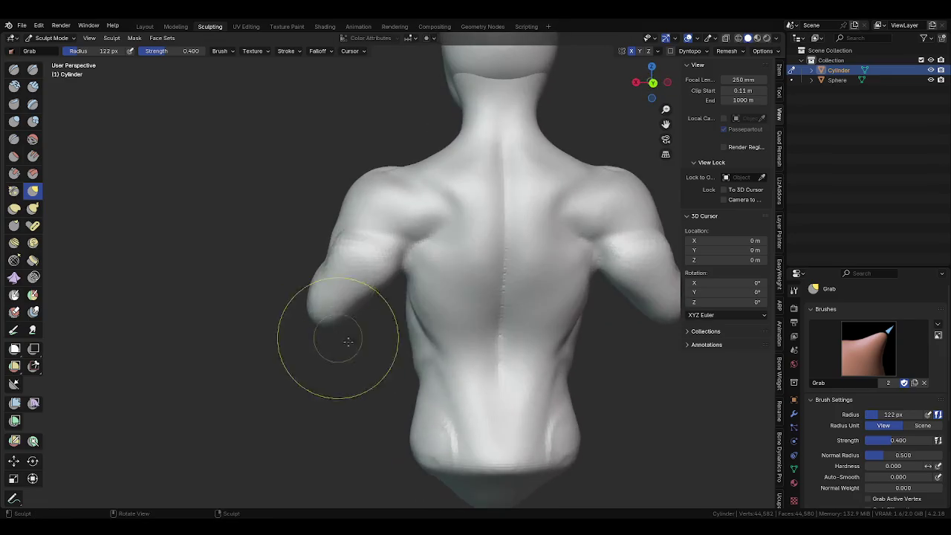
key(f)
click(338, 242)
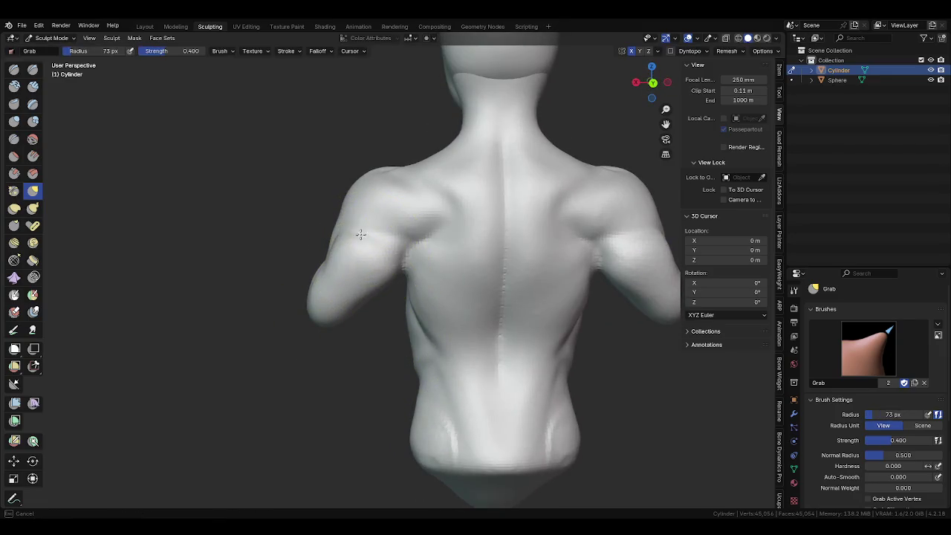
mouse_move(325, 267)
middle_down()
mouse_move(392, 251)
mouse_move(404, 282)
mouse_move(394, 280)
mouse_move(382, 304)
middle_up()
key(p)
key(shift+c)
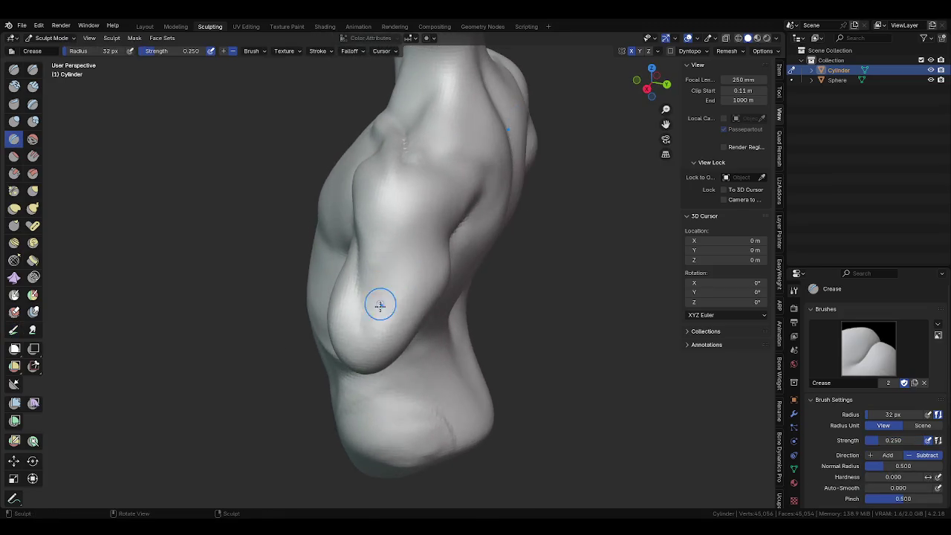
Carve Crease lines on the upper arm, near the shoulder blade, and down the torso side at 47 px.
drag(418, 254, 390, 288)
mouse_move(401, 266)
middle_down()
mouse_move(374, 291)
mouse_move(340, 257)
middle_up()
mouse_move(339, 257)
mouse_down()
mouse_move(439, 234)
mouse_move(411, 261)
mouse_up()
key(f)
mouse_move(411, 269)
middle_down()
mouse_move(542, 203)
mouse_move(379, 318)
middle_up()
key(f)
click(382, 292)
drag(386, 285, 387, 346)
Resize the brush to 54 px, then switch back to Grab at 166 px for the right shoulder.
mouse_move(409, 421)
middle_down()
mouse_move(403, 317)
mouse_move(455, 304)
mouse_move(376, 269)
middle_up()
key(f)
click(404, 318)
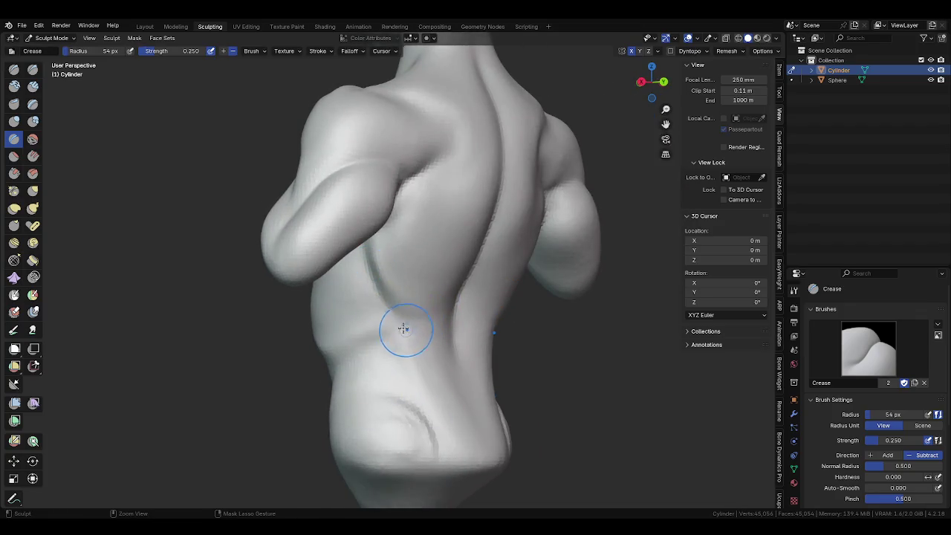
middle_drag(402, 327, 438, 353)
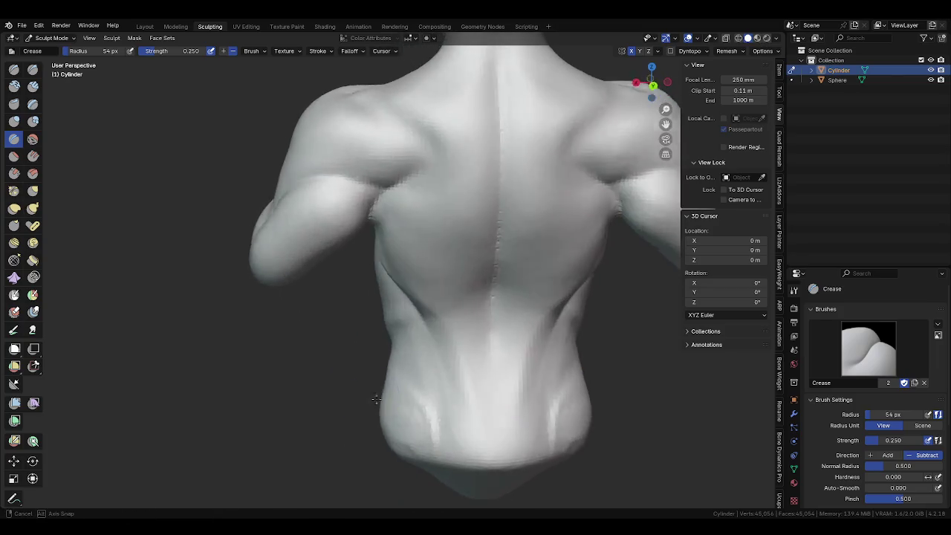
mouse_move(492, 374)
middle_down()
mouse_move(456, 317)
mouse_move(431, 328)
mouse_move(439, 240)
mouse_move(385, 272)
middle_up()
key(g)
mouse_move(388, 216)
middle_down()
mouse_move(424, 259)
mouse_move(578, 309)
mouse_move(471, 287)
middle_up()
key(bracketright)
key(bracketright)
key(bracketright)
scroll(488, 291, up, 3)
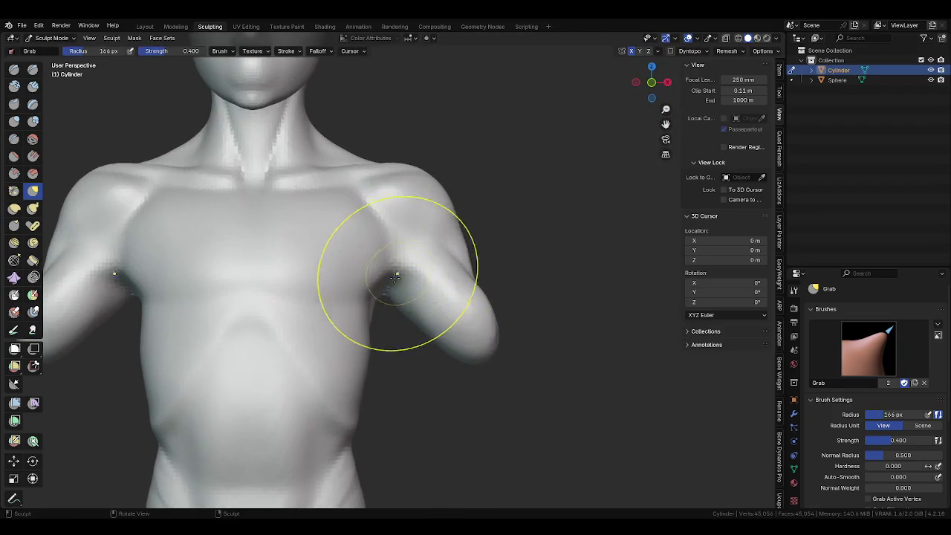
Shrink the brush and lay Clay Strips along the right shoulder and upper arm.
key(KP_8)
key(bracketleft)
middle_drag(398, 276, 451, 312)
scroll(439, 275, down, 3)
key(bracketleft)
key(bracketleft)
key(bracketleft)
middle_drag(436, 275, 376, 272)
scroll(425, 250, up, 3)
middle_drag(424, 251, 399, 214)
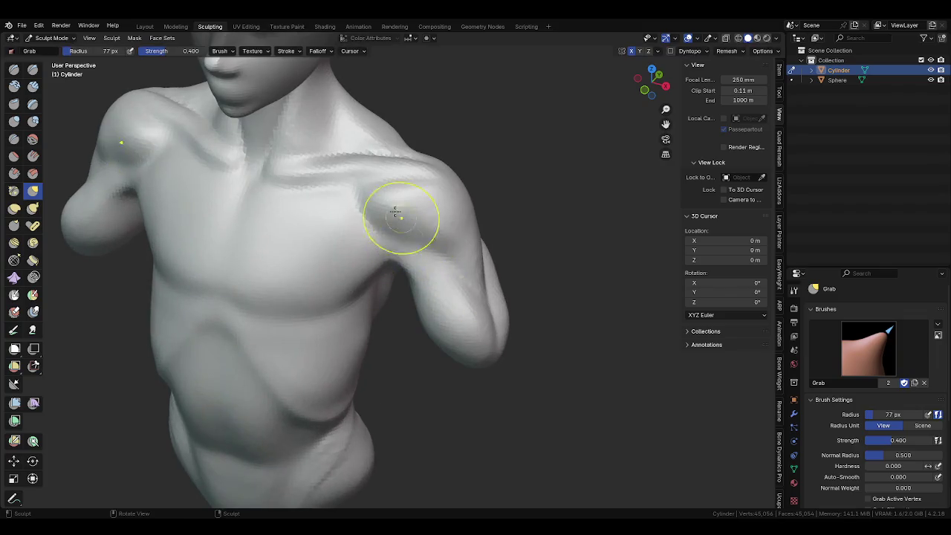
key(c)
drag(376, 201, 458, 265)
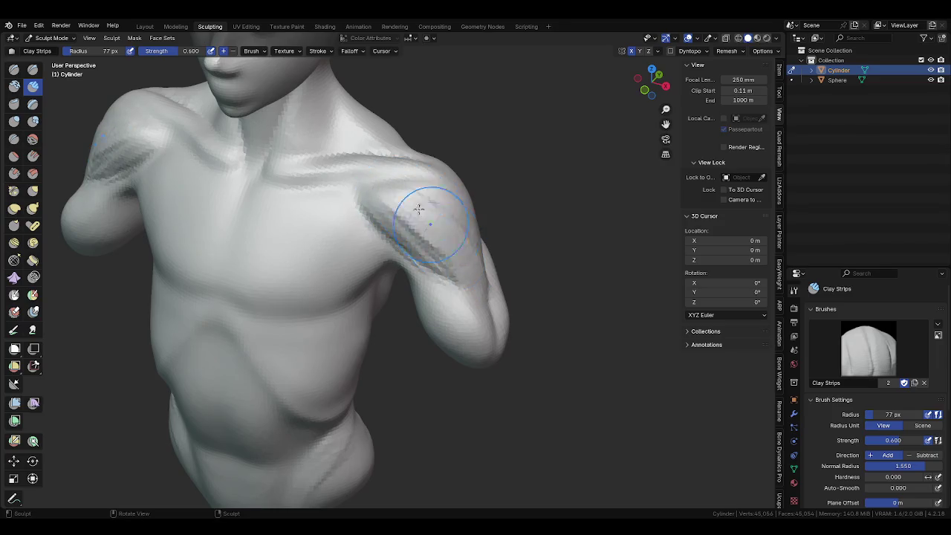
middle_drag(441, 208, 444, 240)
mouse_move(477, 235)
mouse_down()
mouse_move(446, 251)
mouse_move(453, 268)
mouse_up()
Build up more clay on the upper arms and smooth the shoulder streaks.
mouse_move(455, 271)
middle_down()
mouse_move(460, 280)
mouse_move(432, 198)
middle_up()
drag(419, 255, 430, 258)
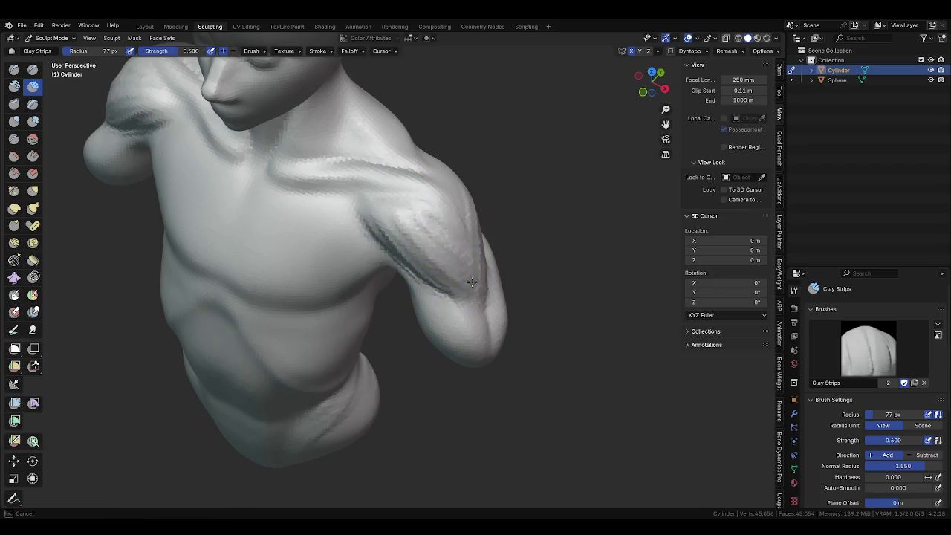
middle_drag(462, 253, 318, 212)
drag(386, 297, 482, 232)
mouse_move(429, 292)
mouse_down()
mouse_move(386, 297)
mouse_move(409, 282)
mouse_move(432, 292)
mouse_up()
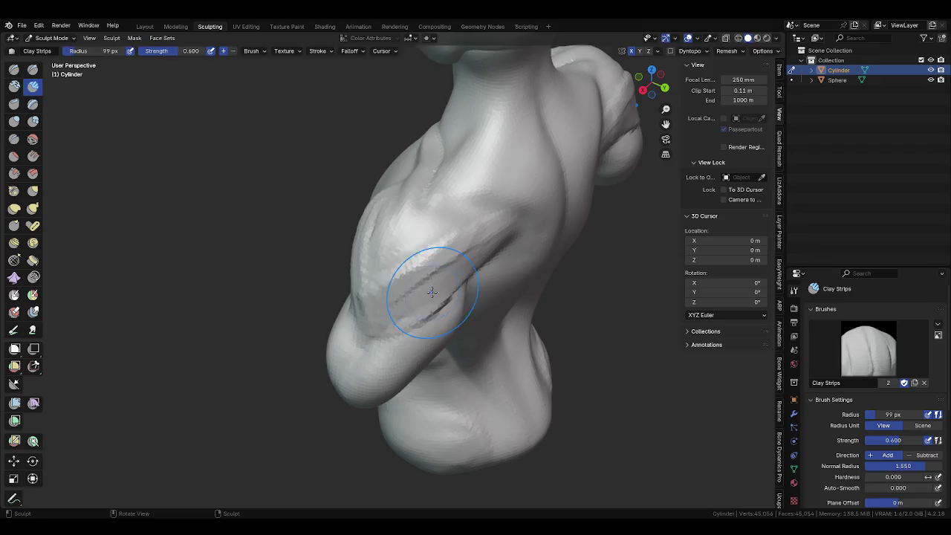
middle_drag(503, 213, 390, 190)
mouse_move(390, 190)
shift+mouse_down()
mouse_move(445, 245)
mouse_move(518, 291)
shift+mouse_up()
Shrink the brush to 60 px and add clay along the inner upper arms.
mouse_move(518, 290)
middle_down()
mouse_move(465, 218)
mouse_move(462, 272)
middle_up()
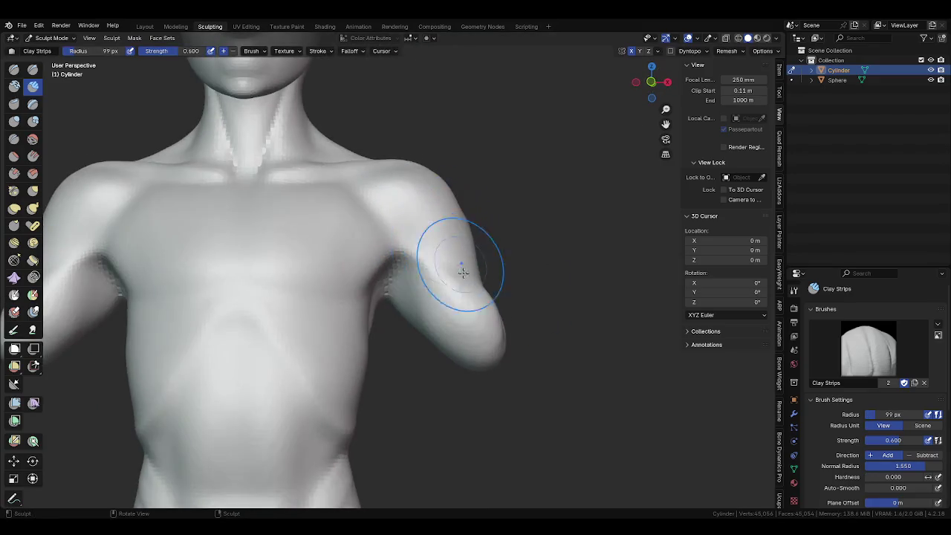
scroll(463, 272, down, 3)
key(f)
click(414, 290)
scroll(440, 307, up, 3)
mouse_move(441, 307)
middle_down()
mouse_move(430, 346)
mouse_move(403, 361)
middle_up()
key(f)
click(435, 308)
middle_drag(436, 308, 441, 275)
drag(416, 270, 444, 333)
mouse_move(424, 286)
mouse_down()
mouse_move(404, 244)
mouse_move(430, 341)
mouse_up()
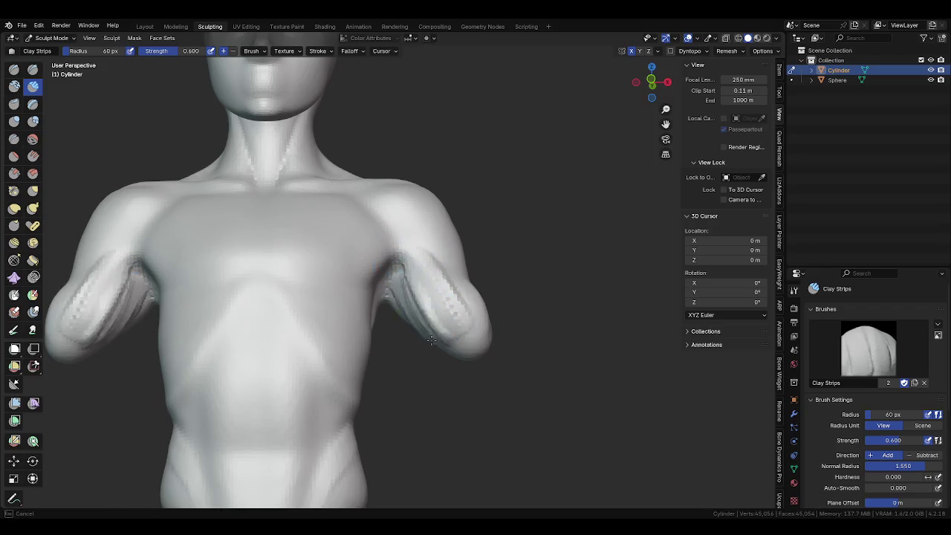
Enlarge the brush and smooth the streaks on both upper arms.
key(f)
click(431, 292)
mouse_move(431, 293)
shift+mouse_down()
mouse_move(409, 238)
mouse_move(451, 368)
shift+mouse_up()
mouse_move(451, 368)
middle_down()
mouse_move(402, 326)
mouse_move(495, 335)
middle_up()
key(shift+c)
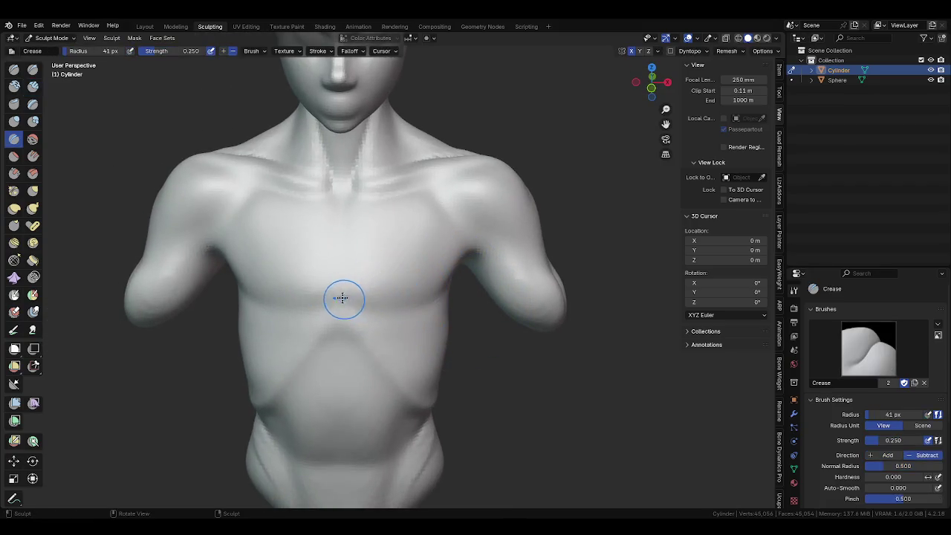
Carve a crease under the chest separating the pectorals from the ribcage.
drag(408, 310, 309, 306)
middle_drag(308, 311, 363, 291)
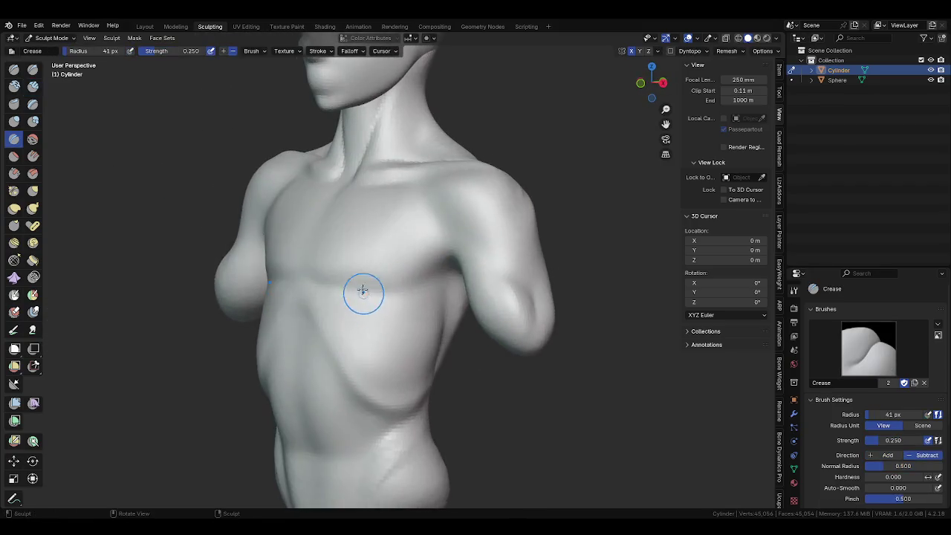
mouse_move(442, 281)
middle_down()
mouse_move(436, 255)
mouse_move(500, 265)
middle_up()
key(f)
click(414, 265)
scroll(475, 230, down, 3)
mouse_move(446, 191)
middle_down()
mouse_move(371, 282)
mouse_move(386, 349)
middle_up()
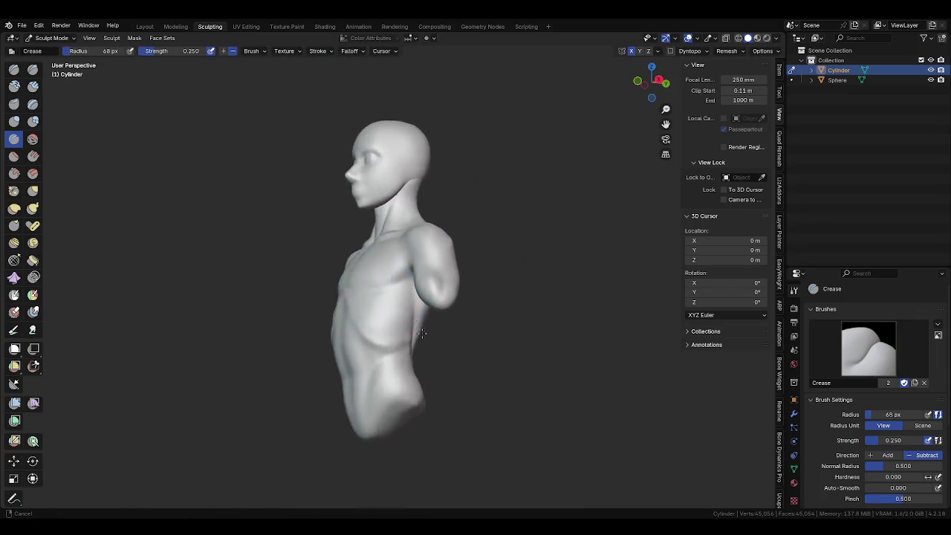
scroll(384, 351, up, 3)
Snap to Front Orthographic view, set the brush to 109 px, and raise the model in view.
key(KP_1)
scroll(445, 394, down, 3)
key(f)
click(434, 302)
key(f)
click(475, 320)
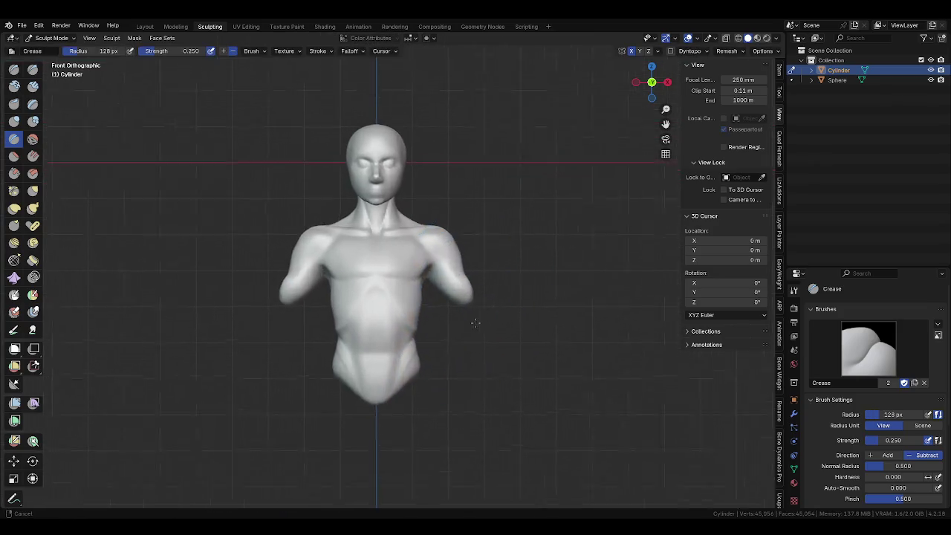
scroll(432, 356, up, 3)
key(f)
click(453, 327)
shift+middle_drag(451, 319, 442, 289)
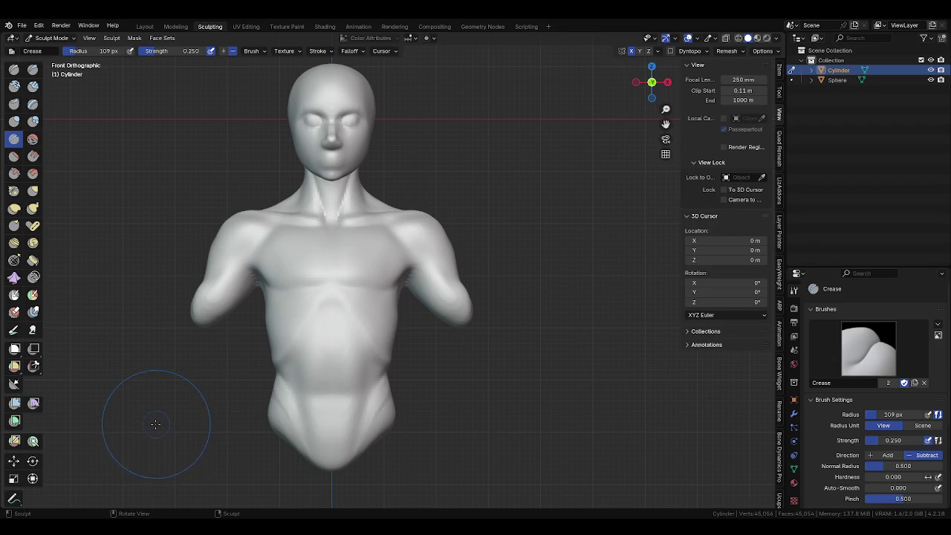
click(32, 366)
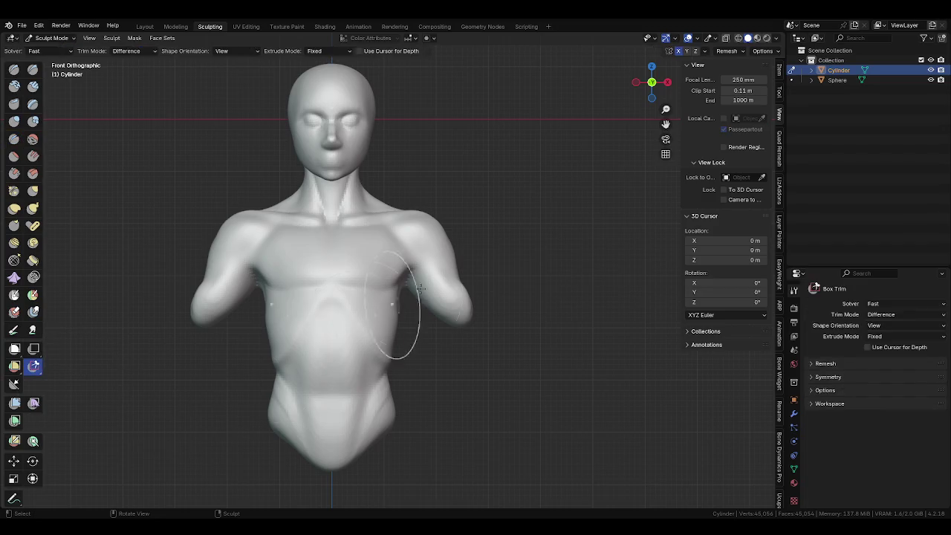
Box-trim the rough arm off the bust and pull the shoulder rounder with Grab.
drag(535, 408, 406, 147)
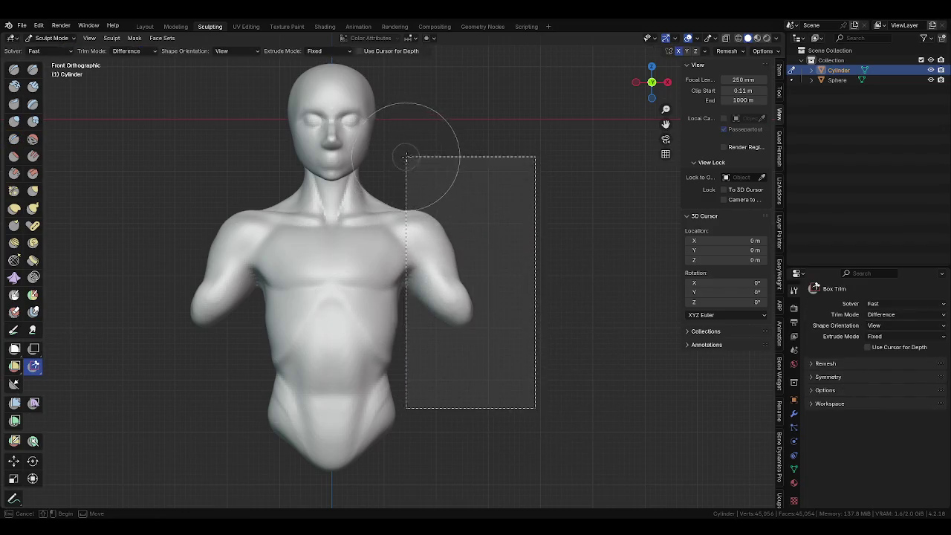
middle_drag(424, 237, 300, 355)
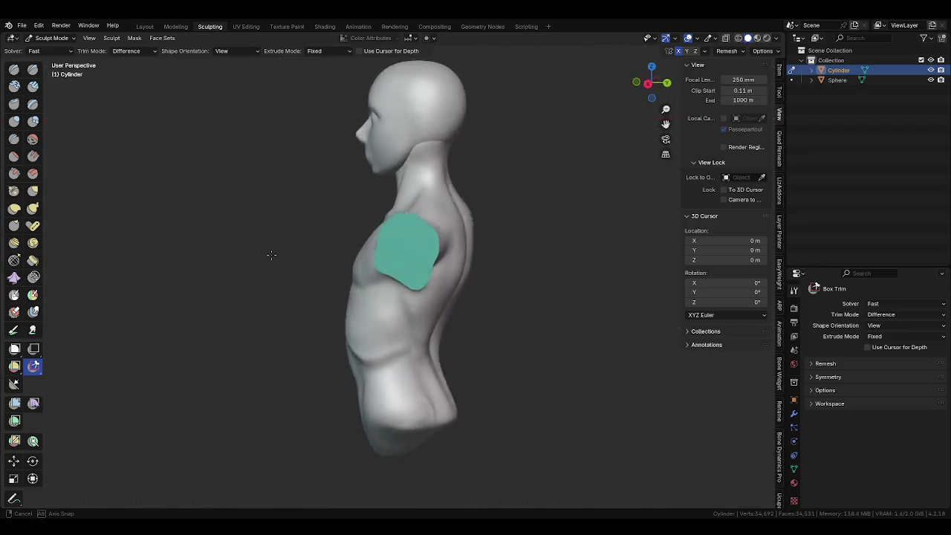
middle_drag(191, 170, 314, 280)
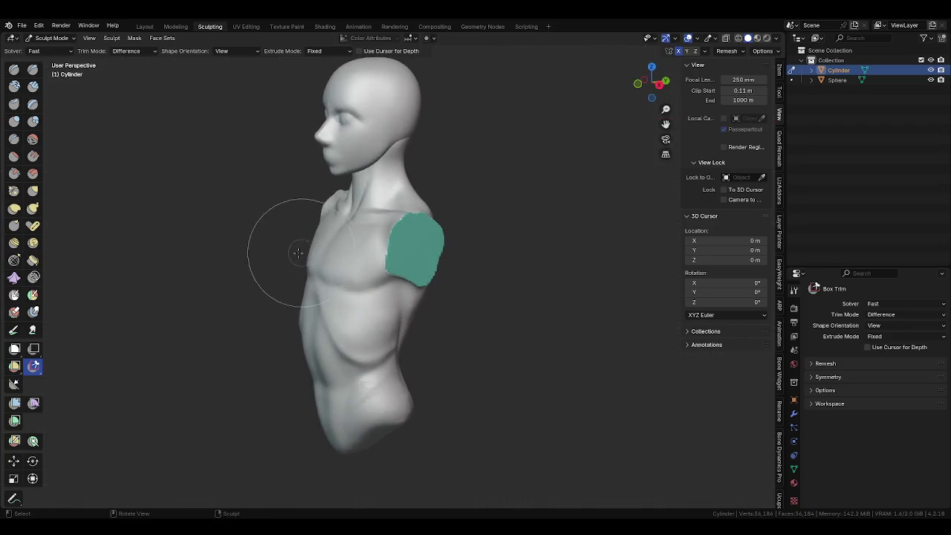
key(g)
drag(418, 240, 419, 311)
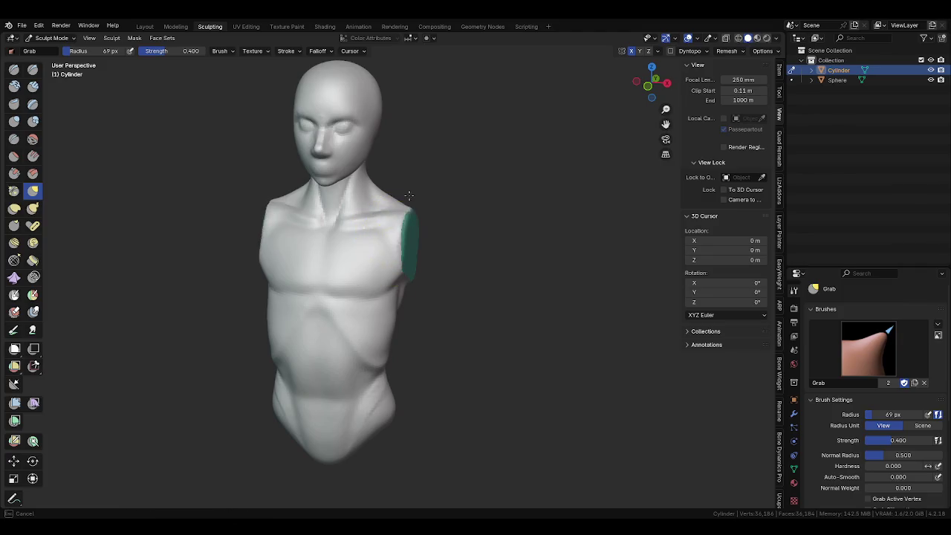
middle_drag(419, 311, 286, 259)
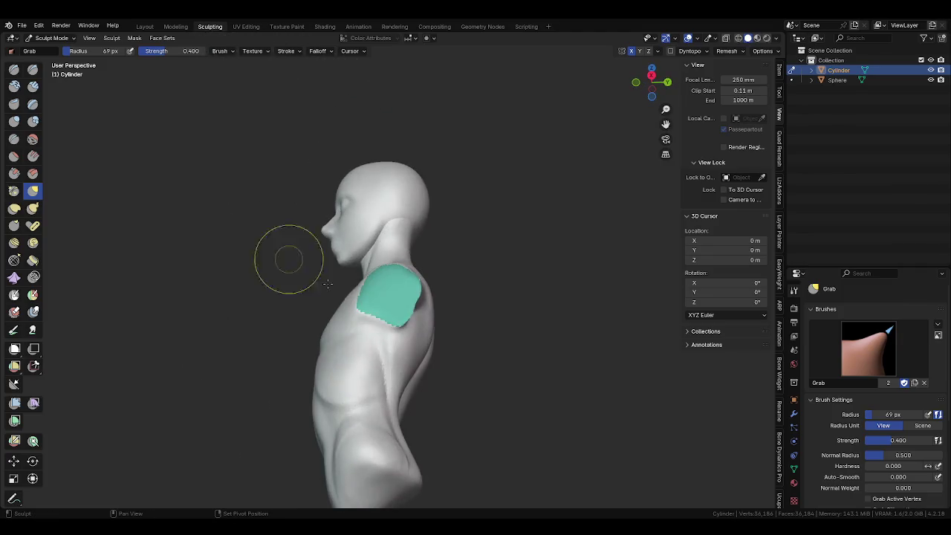
Merge the visible mesh into one face set and set the brush to 112 px.
key(ctrl+w)
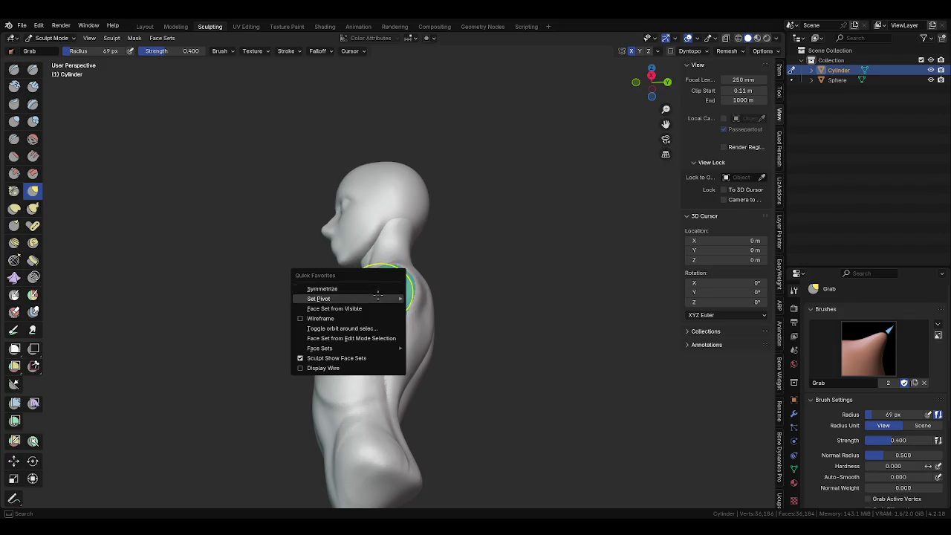
click(335, 309)
middle_drag(334, 310, 382, 338)
key(f)
click(349, 267)
middle_drag(349, 267, 371, 266)
key(f)
click(344, 260)
mouse_move(346, 255)
middle_down()
mouse_move(319, 322)
mouse_move(381, 280)
mouse_move(377, 286)
middle_up()
scroll(378, 287, up, 3)
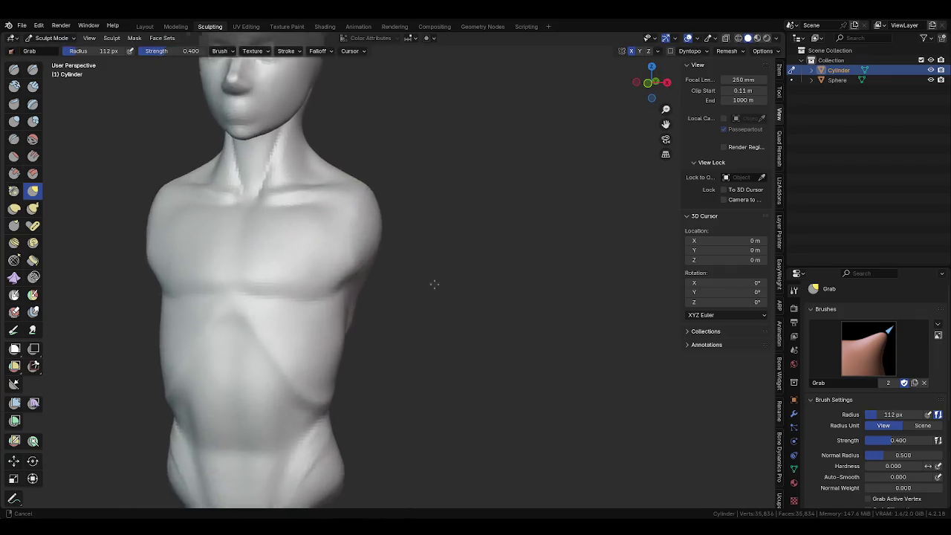
shift+middle_drag(434, 282, 452, 297)
Return to Object Mode with the bust deselected, ready to add a mesh.
key(ctrl+Tab)
scroll(230, 307, down, 5)
click(426, 263)
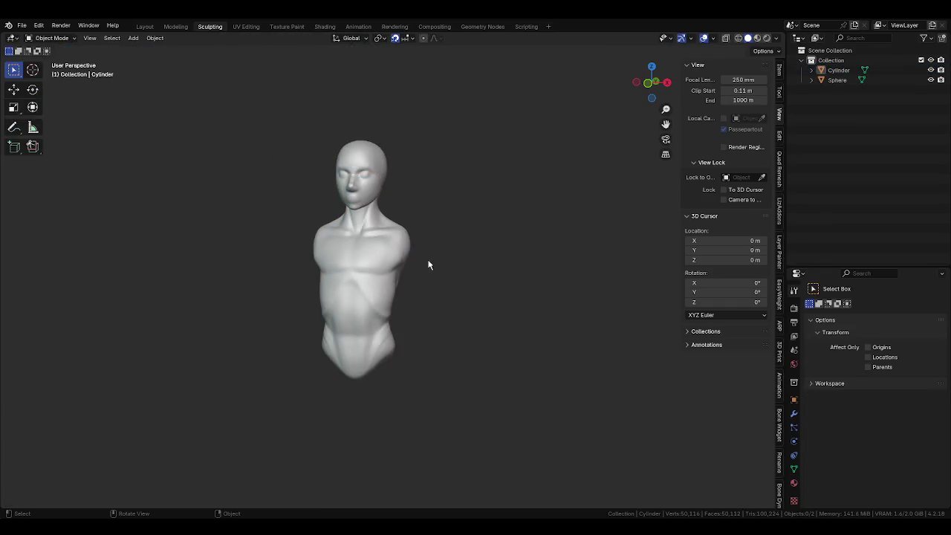
key(shift+a)
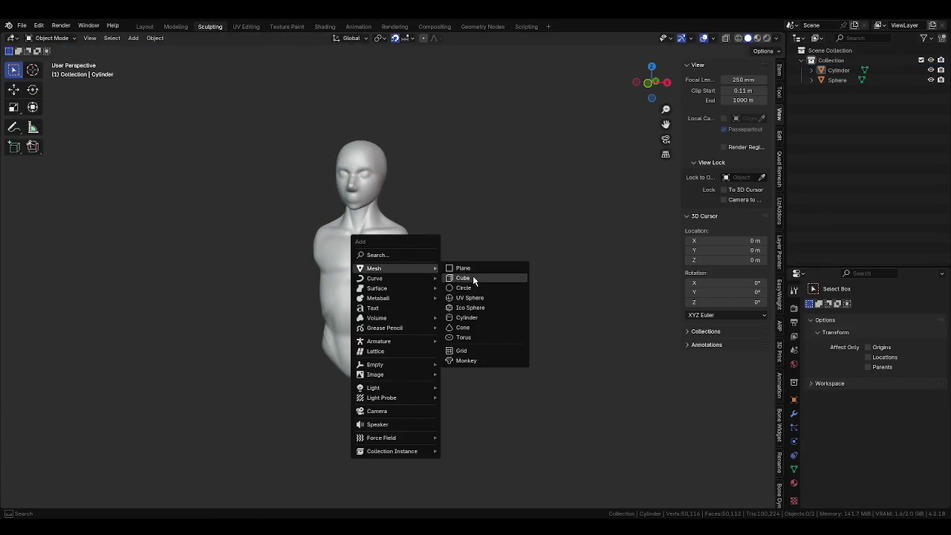
Add a cube and, in Edit Mode front view, stretch it taller along Z.
click(472, 278)
key(KP_1)
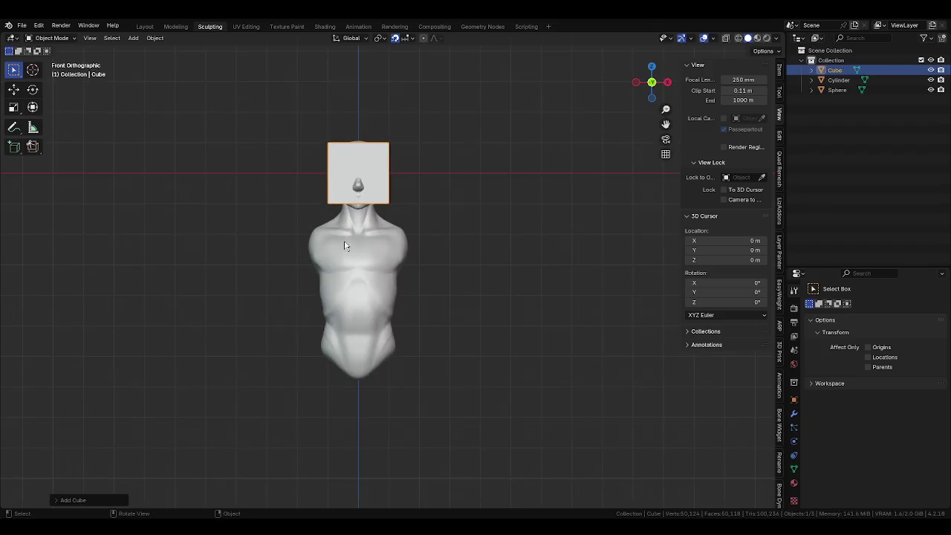
key(Tab)
key(s)
key(z)
click(465, 357)
Shrink, tilt and move the block beside the right shoulder, then exit Edit Mode.
key(s)
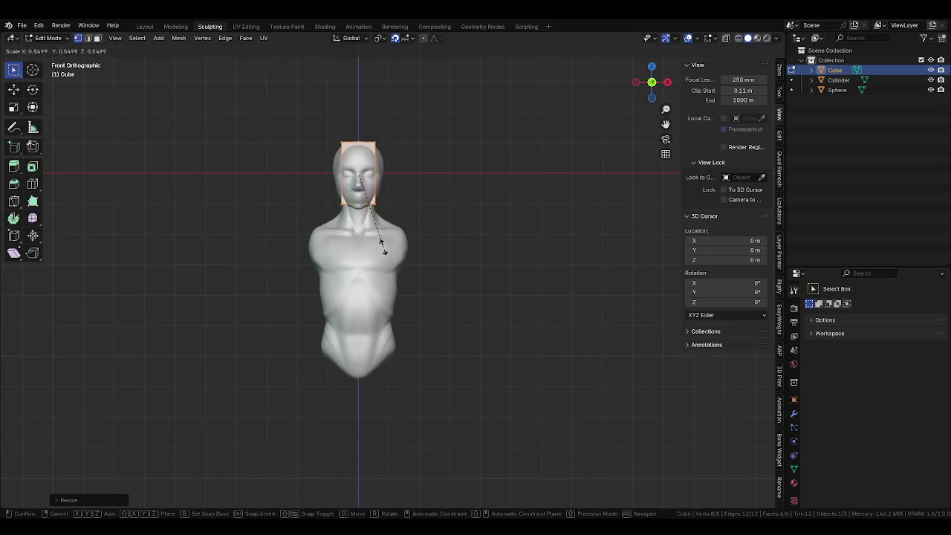
click(385, 245)
key(r)
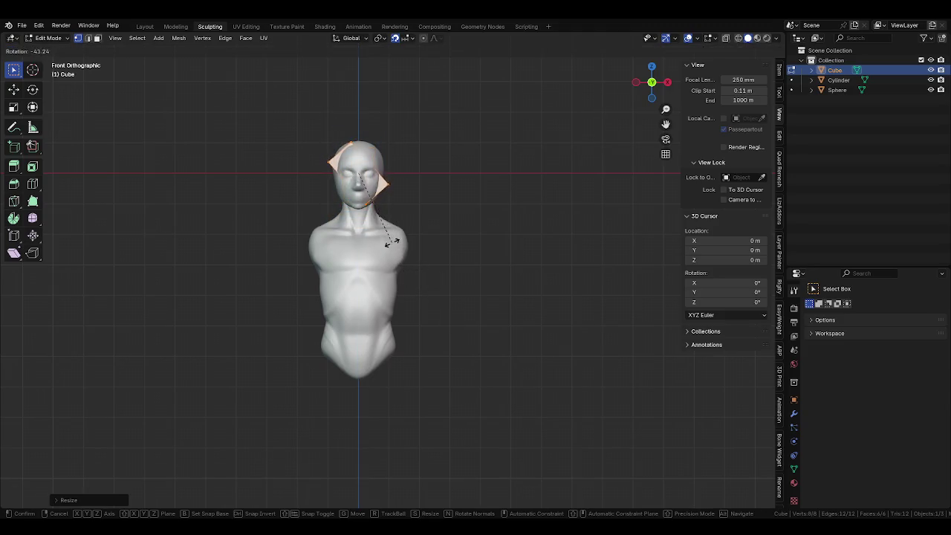
click(370, 233)
key(g)
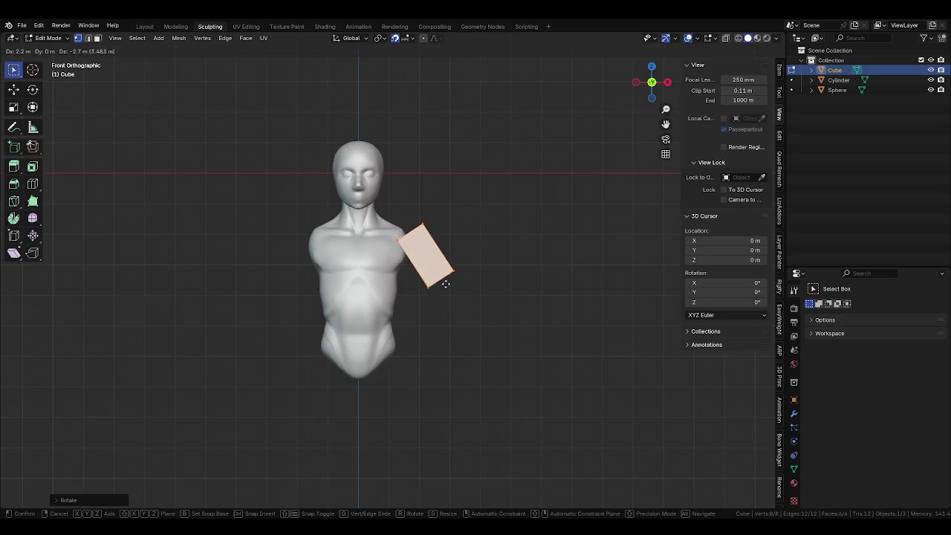
click(446, 282)
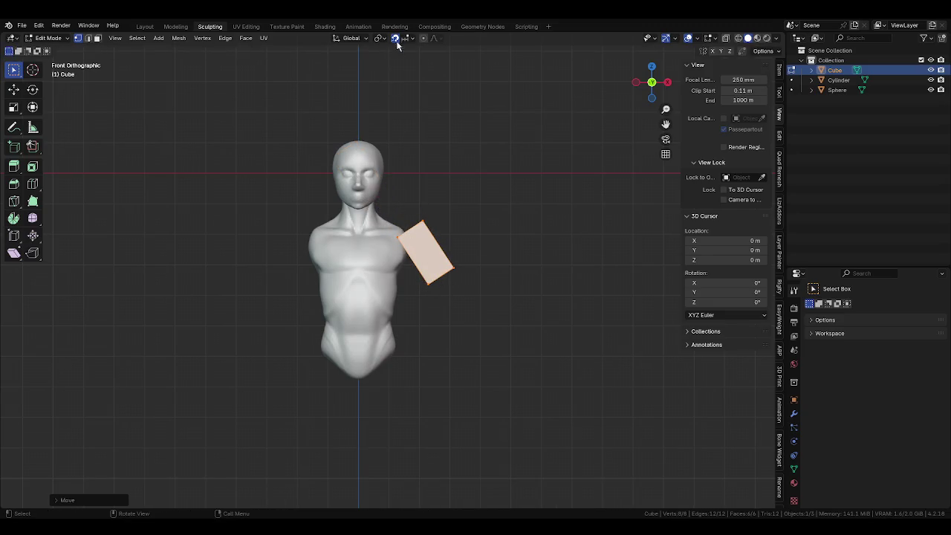
middle_drag(464, 282, 456, 301)
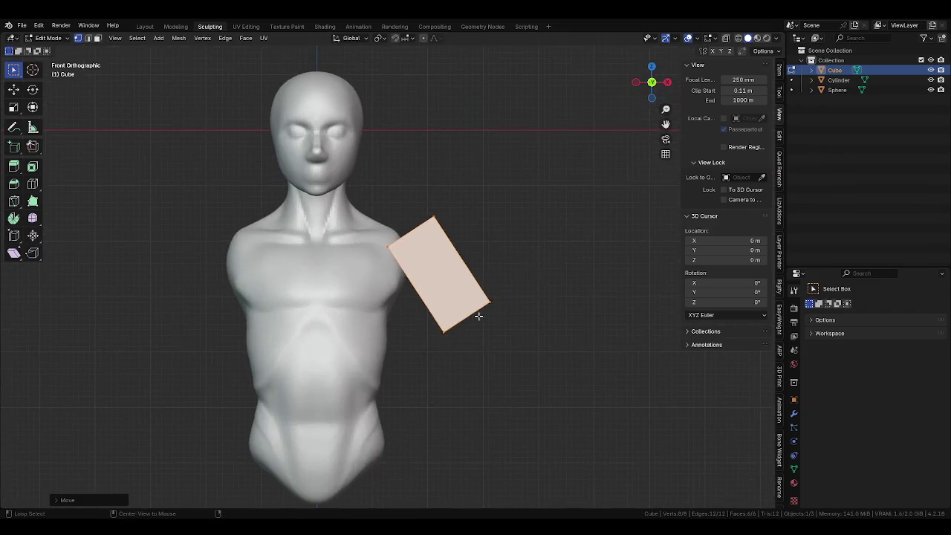
click(510, 322)
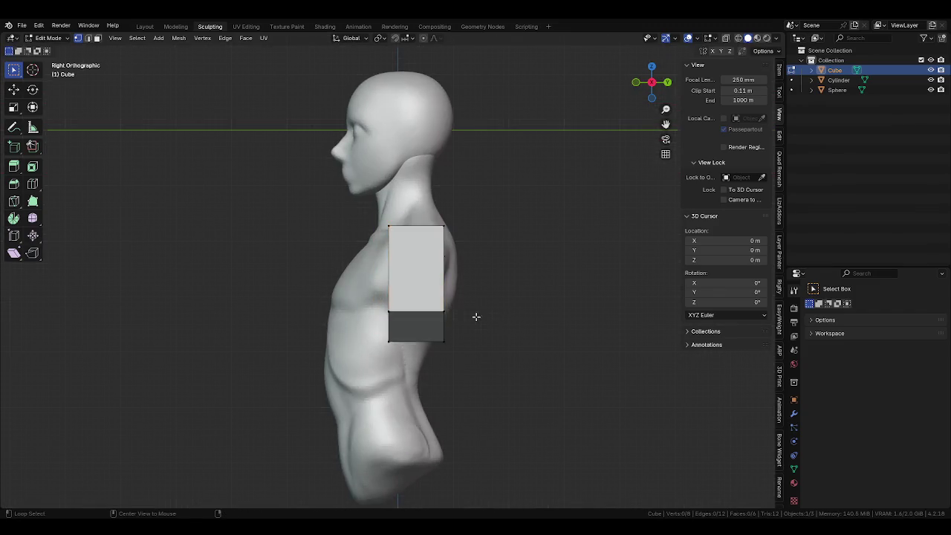
key(KP_1)
key(Tab)
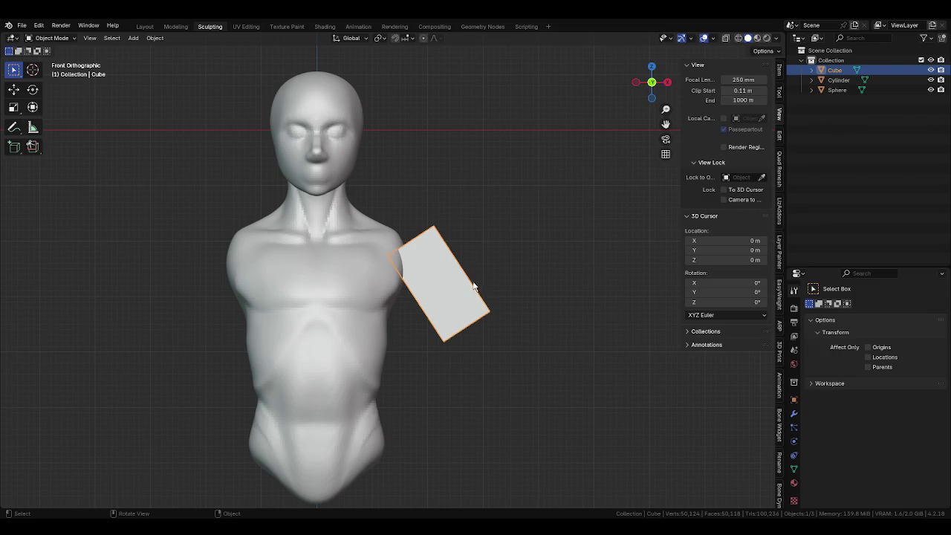
Enter Sculpt Mode on the arm block and try a Grab pull, undoing it.
key(ctrl+Tab)
click(452, 312)
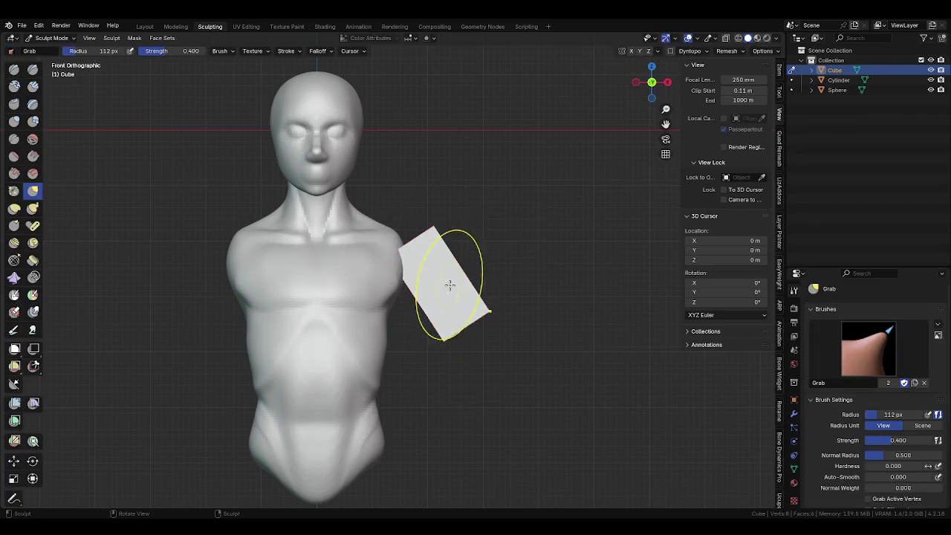
middle_drag(453, 315, 458, 321)
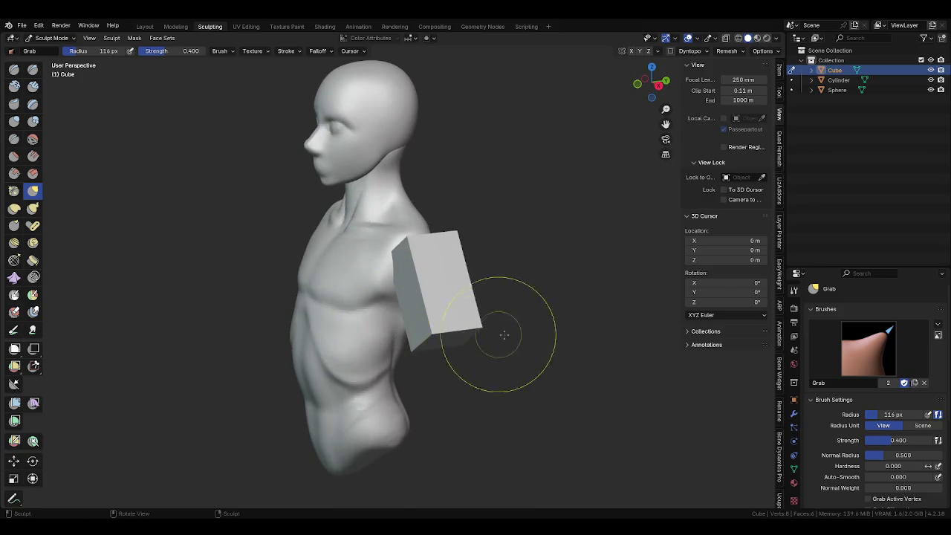
key(ctrl+Tab)
key(ctrl+Tab)
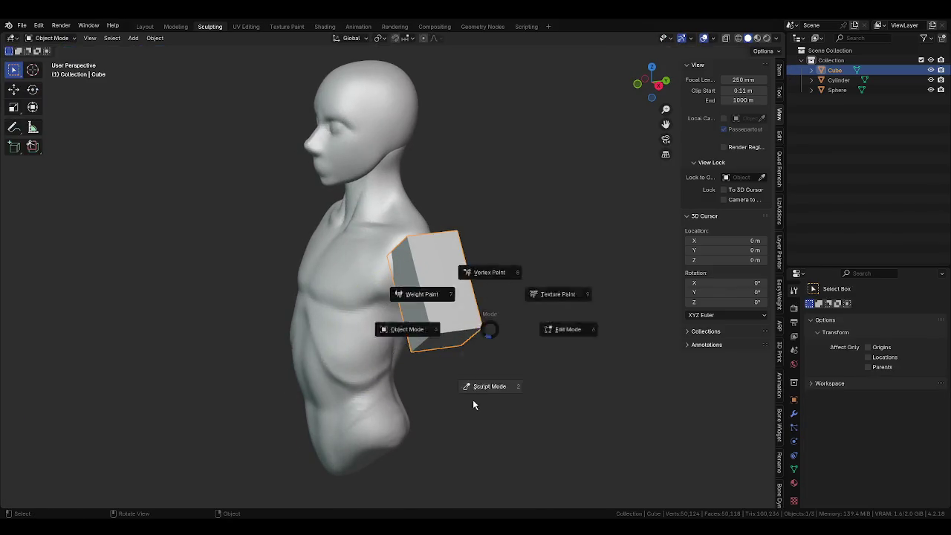
click(472, 399)
drag(439, 278, 405, 231)
key(ctrl+z)
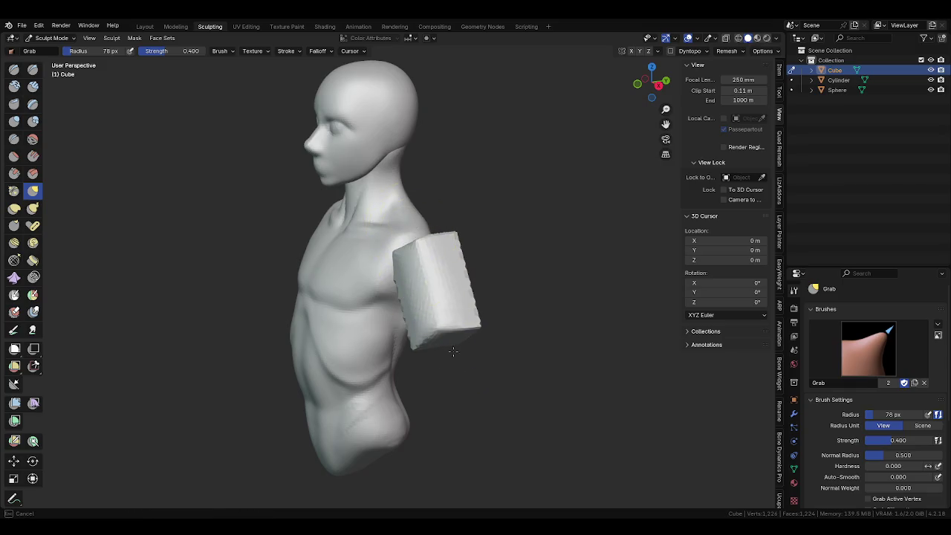
Reshape the arm block's tip with a 53 px Grab brush, then enlarge it to 164 px.
mouse_move(478, 255)
middle_down()
mouse_move(393, 301)
mouse_move(463, 254)
mouse_move(437, 318)
mouse_move(357, 240)
middle_up()
key(f)
click(475, 255)
key(f)
click(346, 253)
drag(346, 254, 376, 259)
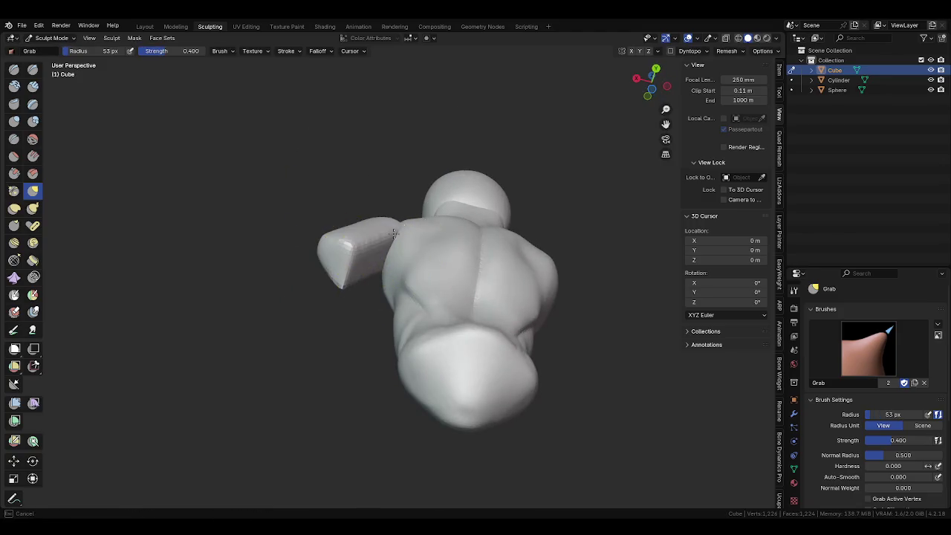
mouse_move(376, 259)
middle_down()
mouse_move(563, 293)
mouse_move(429, 279)
mouse_move(484, 382)
middle_up()
key(f)
click(443, 312)
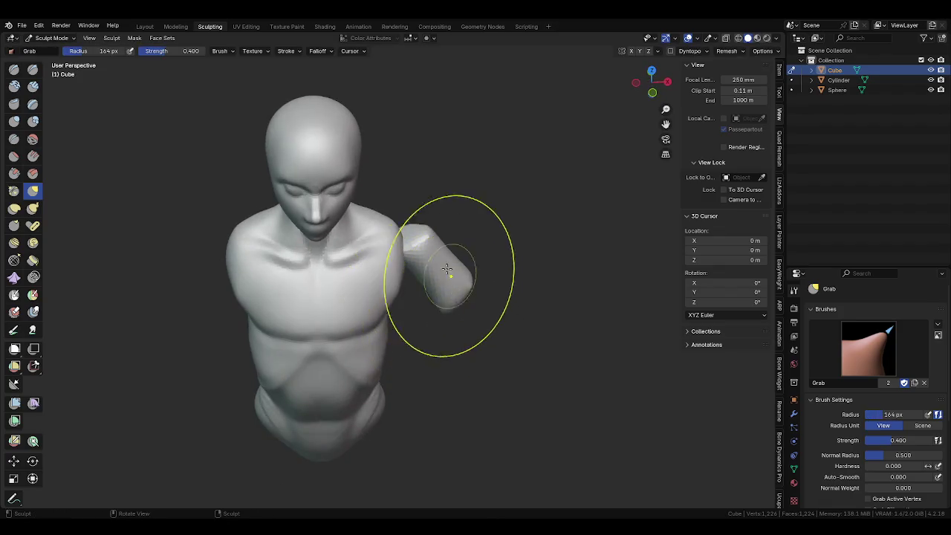
Try Inflate at 131 px, return to Grab, zoom out and undo the arm block.
key(i)
mouse_move(405, 271)
middle_down()
mouse_move(424, 272)
mouse_move(394, 309)
middle_up()
key(f)
click(424, 272)
key(g)
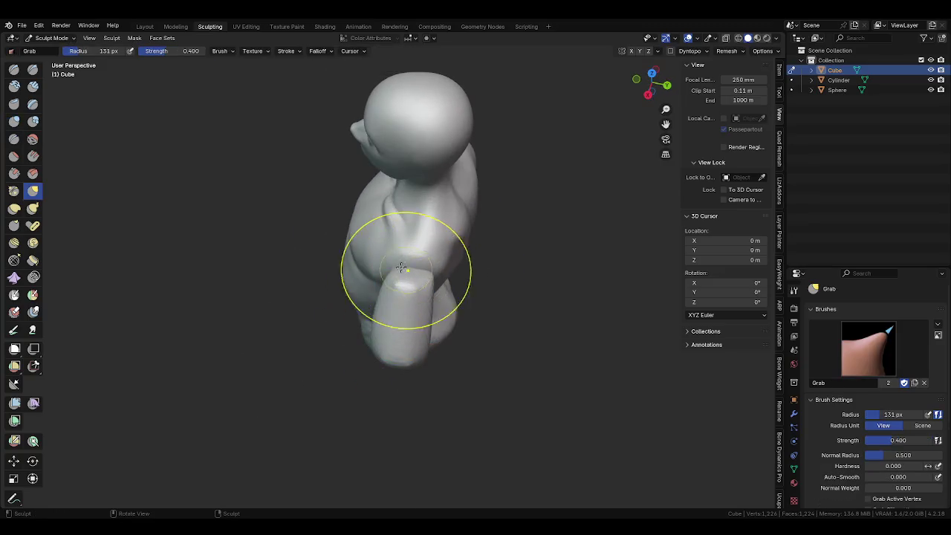
mouse_move(475, 312)
middle_down()
mouse_move(468, 298)
mouse_move(381, 263)
middle_up()
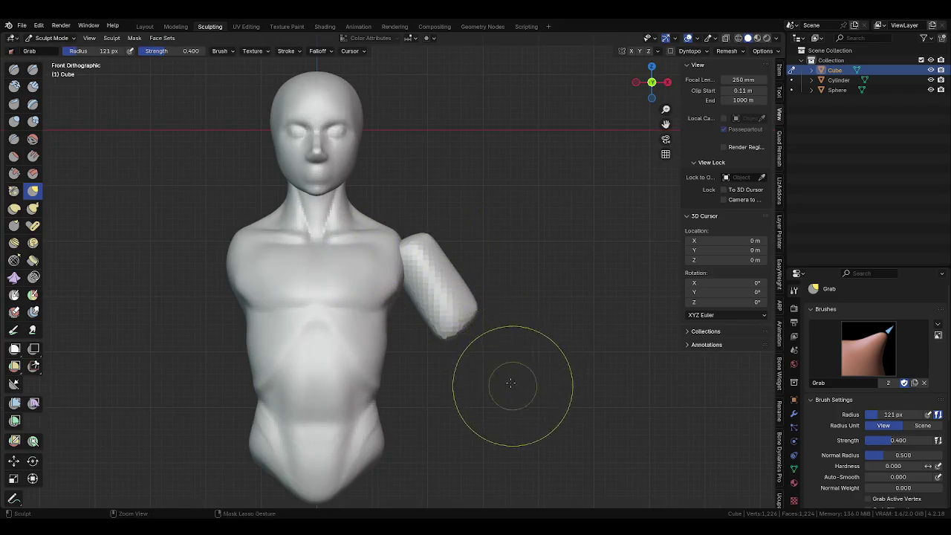
ctrl+middle_drag(510, 381, 486, 276)
key(ctrl+z)
key(ctrl+z)
key(ctrl+z)
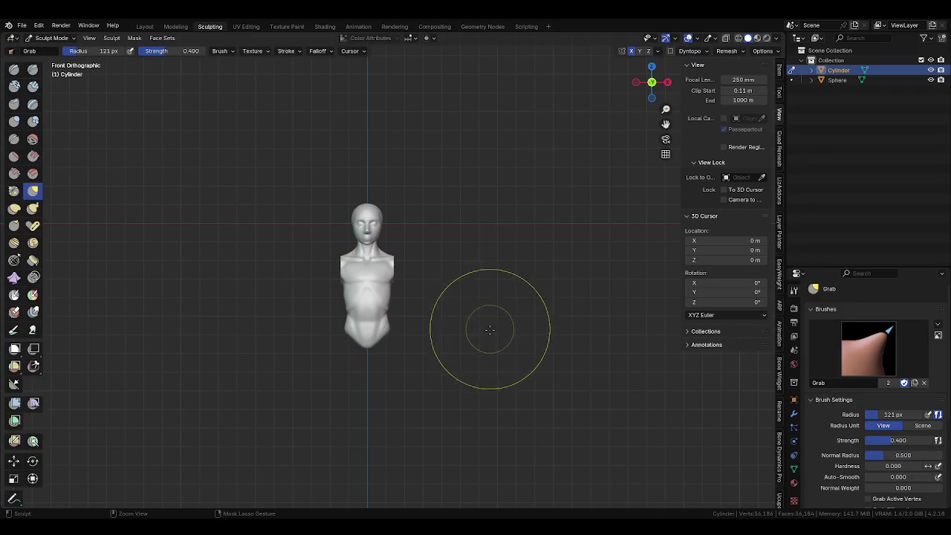
Restore arms on both shoulders, zoom in and resize the brush to 89 px.
key(ctrl+z)
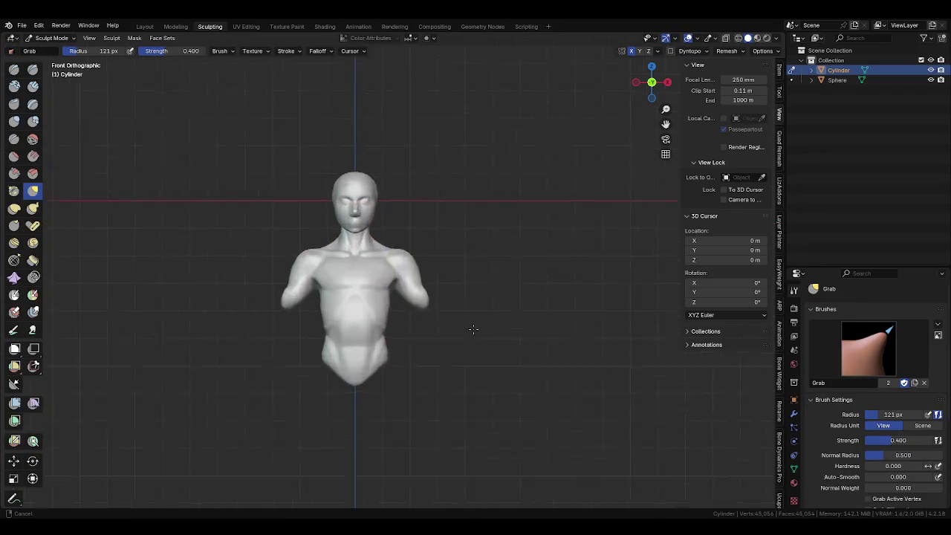
ctrl+middle_drag(490, 341, 456, 312)
key(f)
scroll(454, 276, down, 2)
click(448, 274)
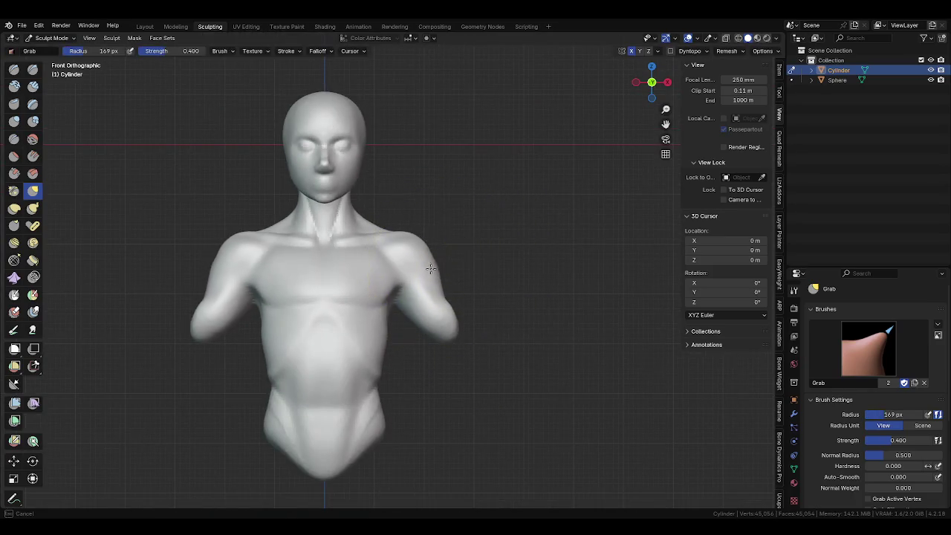
key(f)
click(416, 279)
key(f)
click(407, 290)
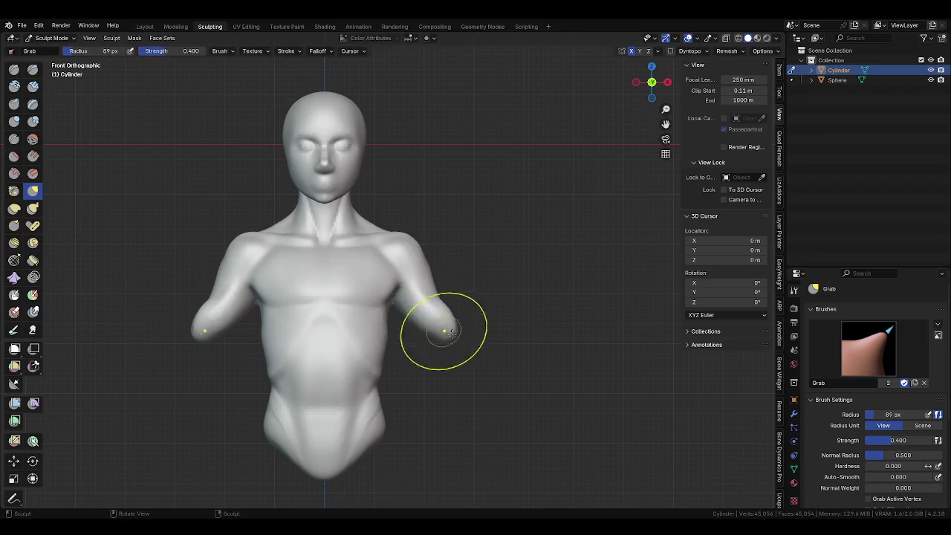
From the back view, grab the armpit away from the torso and shrink the brush.
key(ctrl+KP_1)
drag(375, 317, 393, 297)
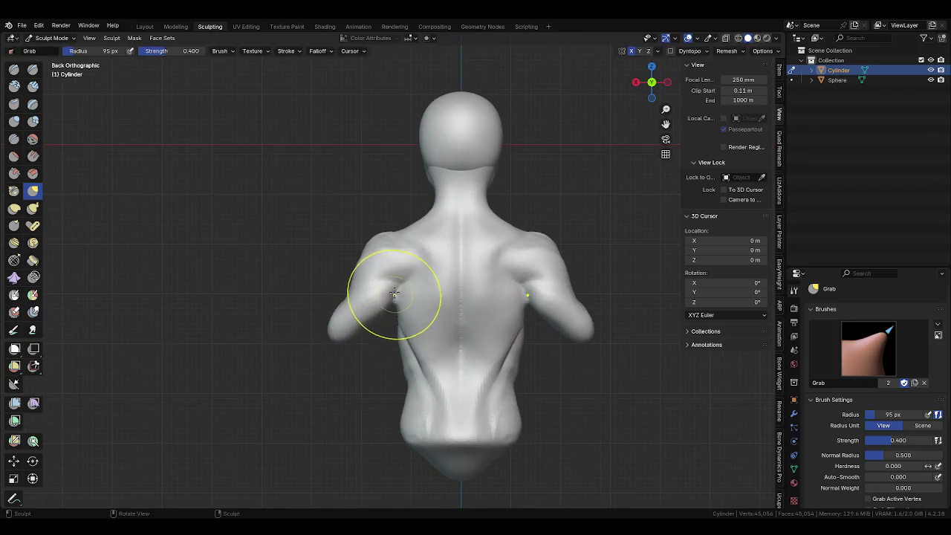
middle_drag(431, 346, 510, 334)
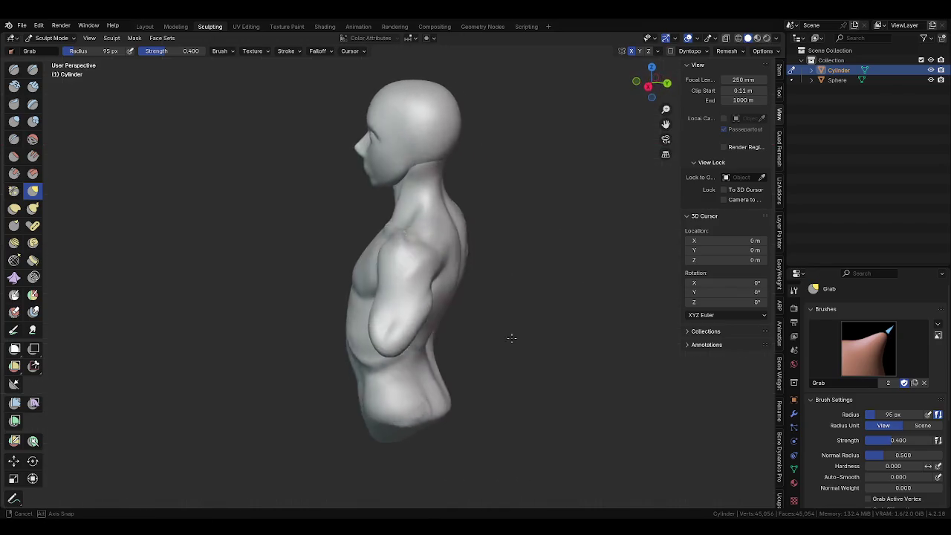
key(bracketleft)
key(bracketleft)
key(bracketleft)
middle_drag(471, 280, 428, 301)
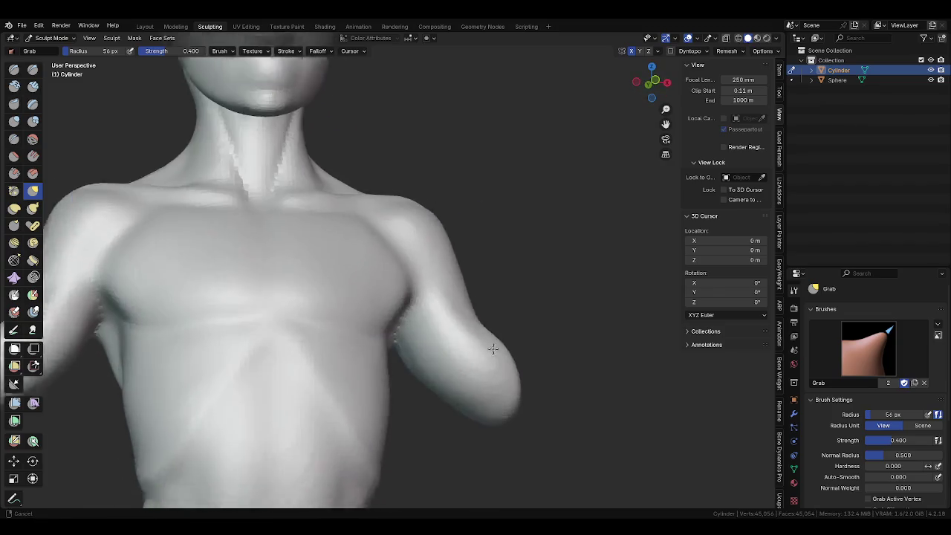
Carve a crease near the armpit, then enlarge the brush to 153 px.
key(shift+c)
drag(443, 320, 398, 306)
mouse_move(399, 306)
middle_down()
mouse_move(401, 346)
mouse_move(356, 365)
mouse_move(467, 350)
mouse_move(445, 237)
mouse_move(493, 230)
mouse_move(431, 233)
mouse_move(380, 202)
middle_up()
key(f)
click(501, 345)
Reshape the upper arm with a 131 px Grab brush, then switch to a 30 px Crease.
key(g)
middle_drag(357, 245, 488, 276)
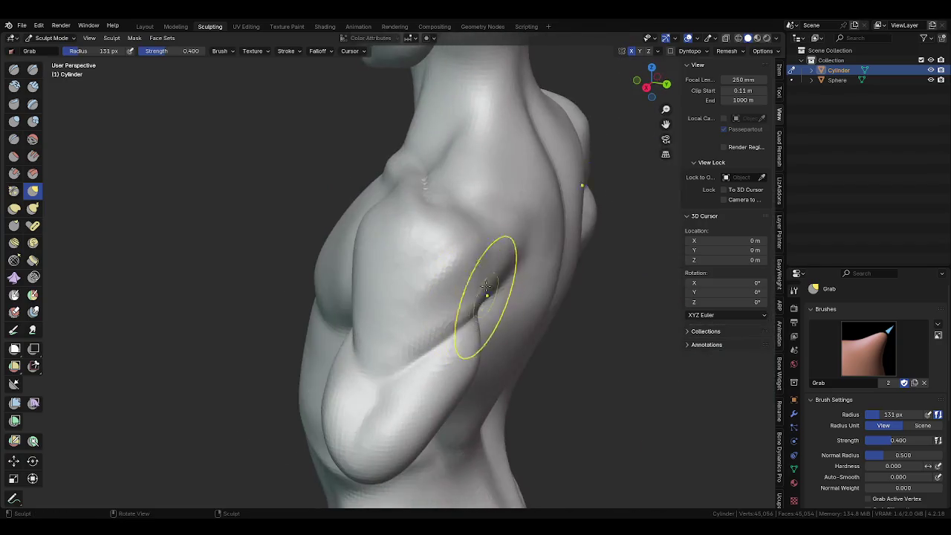
key(f)
click(440, 306)
middle_drag(441, 306, 456, 342)
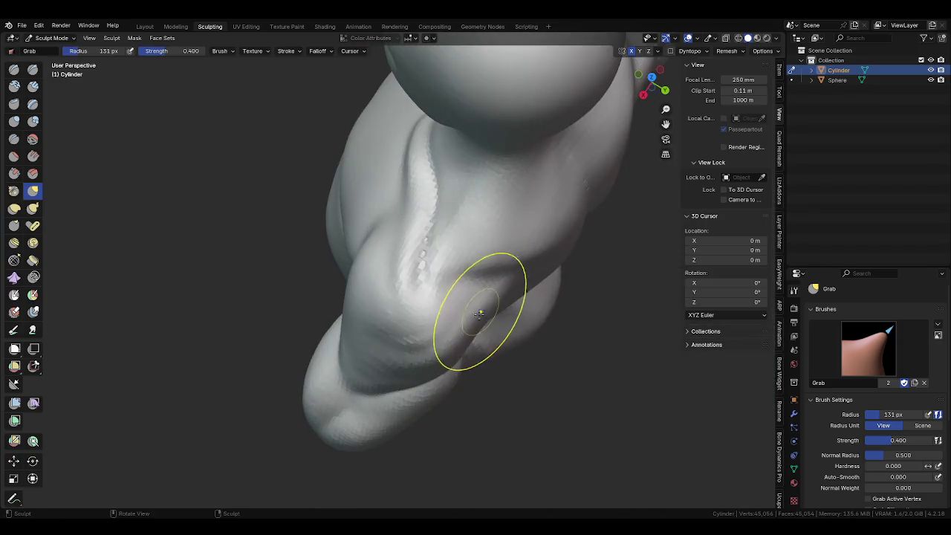
key(f)
click(399, 259)
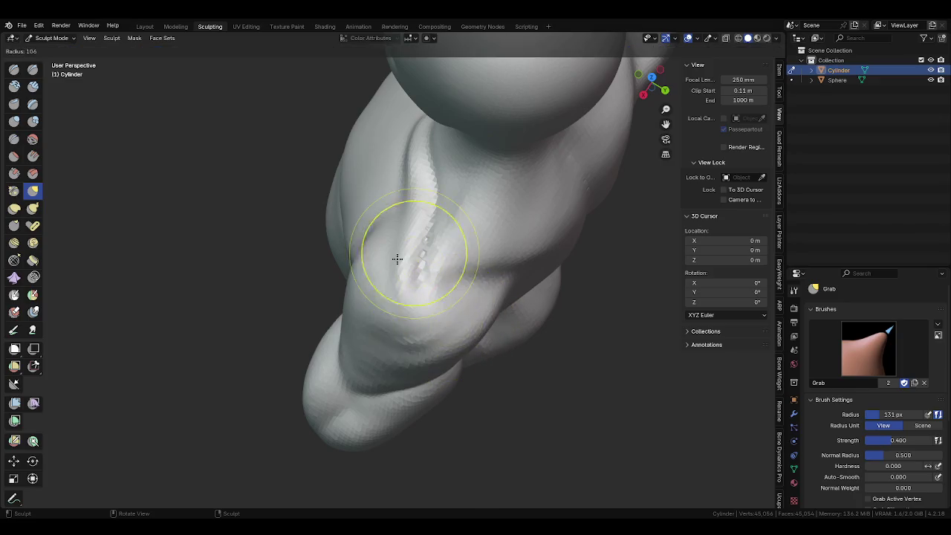
middle_drag(399, 260, 400, 257)
key(shift+c)
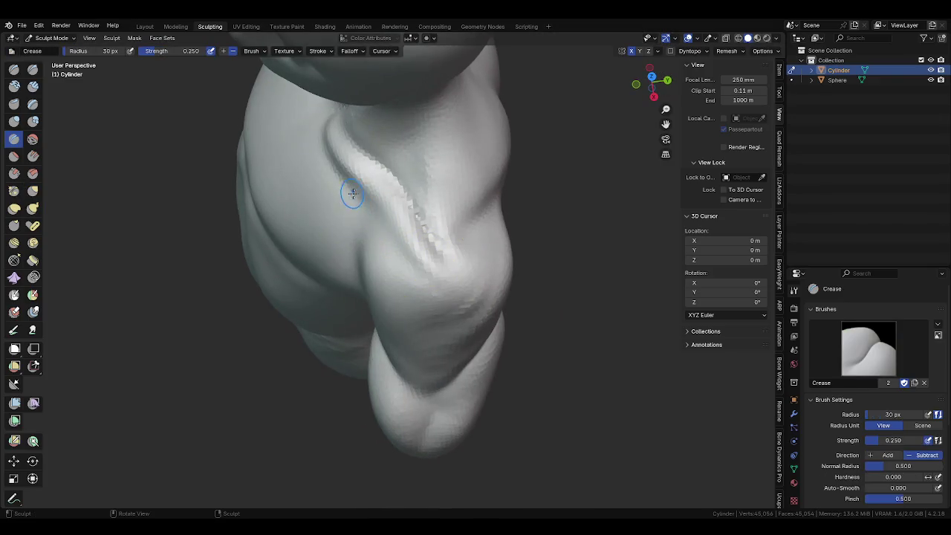
Resize the Crease brush from 61 px back to 30 px and turn toward the chest.
key(f)
click(375, 212)
key(f)
click(415, 204)
mouse_move(446, 259)
middle_down()
mouse_move(529, 279)
mouse_move(483, 254)
mouse_move(520, 271)
middle_up()
key(f)
click(526, 277)
Switch to a 146 px Grab brush on the shoulder and face the chest.
key(g)
scroll(443, 236, down, 3)
key(f)
click(403, 240)
mouse_move(403, 240)
middle_down()
mouse_move(408, 250)
mouse_move(391, 238)
mouse_move(436, 285)
mouse_move(391, 250)
mouse_move(379, 340)
mouse_move(526, 329)
mouse_move(410, 254)
middle_up()
scroll(417, 252, up, 3)
key(f)
click(403, 237)
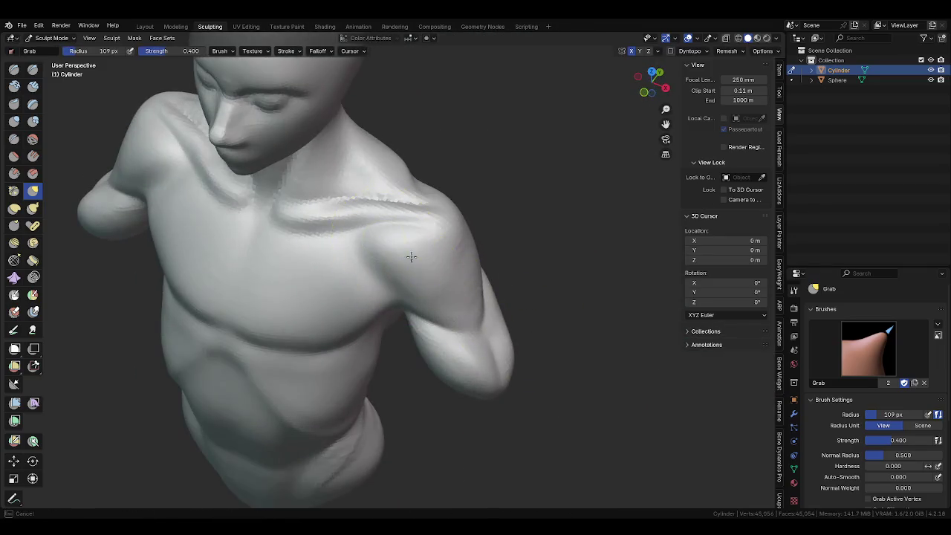
middle_drag(413, 300, 399, 260)
Crease from the front shoulder down to the upper arm and save the file.
key(shift+c)
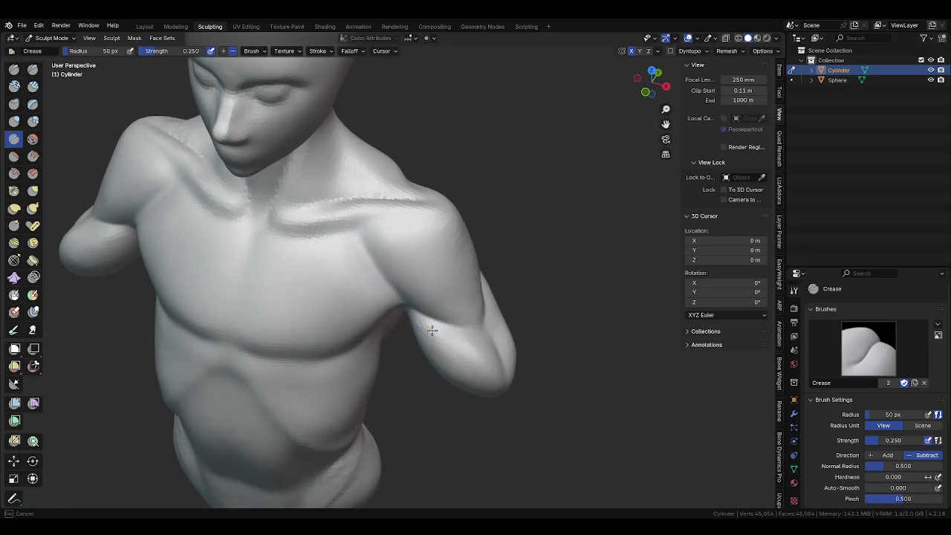
drag(356, 230, 433, 347)
scroll(456, 270, down, 5)
middle_drag(456, 270, 448, 272)
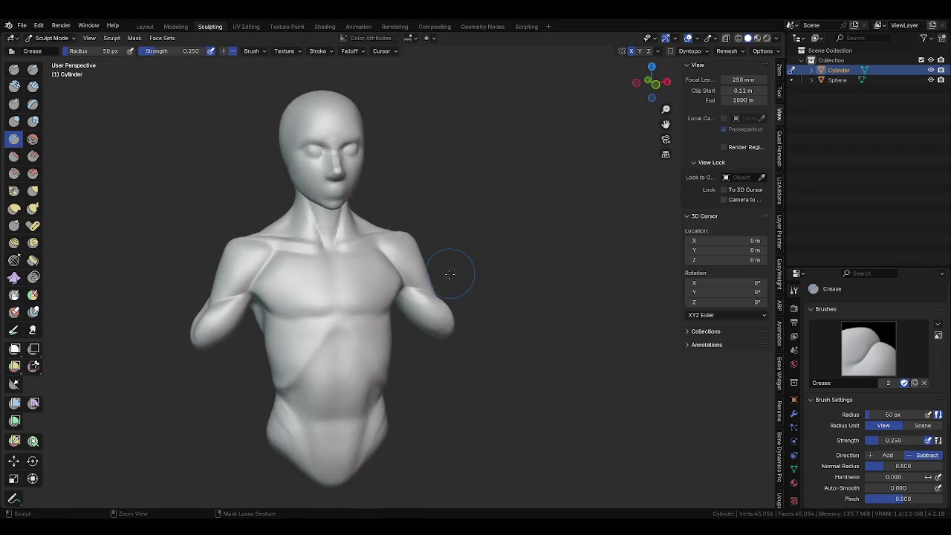
key(ctrl+s)
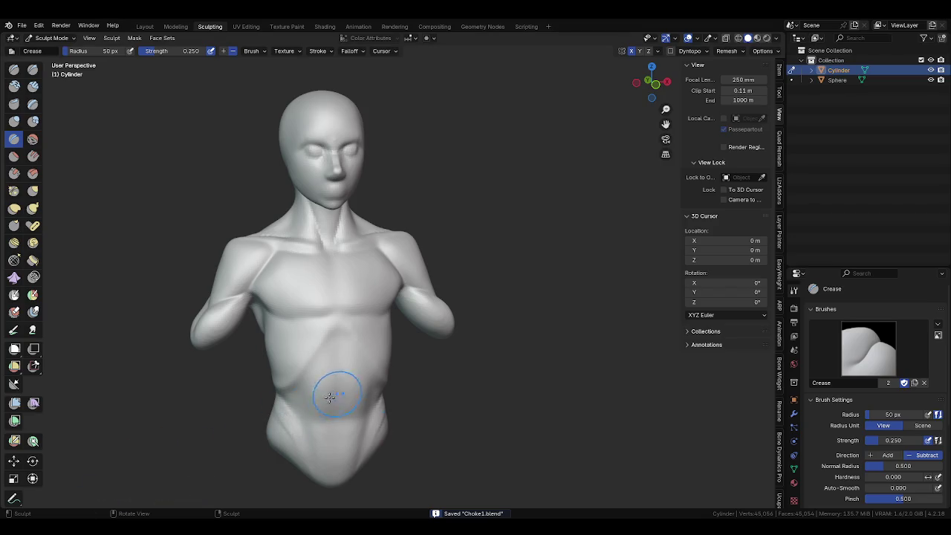
With a 42 px Crease, carve along the lower chest edge and down the sternum.
mouse_move(359, 370)
middle_down()
mouse_move(329, 325)
mouse_move(387, 419)
middle_up()
scroll(387, 419, up, 4)
mouse_move(304, 364)
middle_down()
mouse_move(378, 335)
mouse_move(371, 320)
middle_up()
key(f)
click(329, 314)
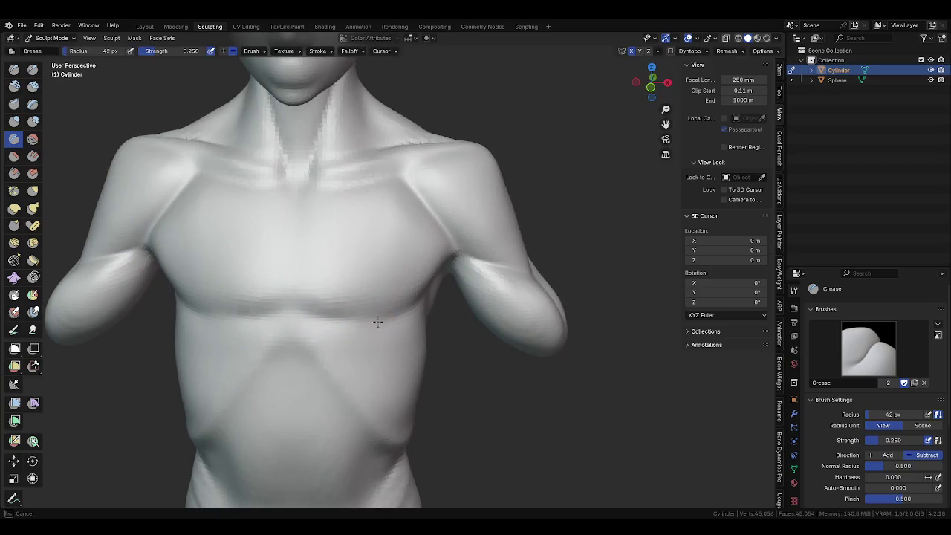
drag(201, 312, 439, 294)
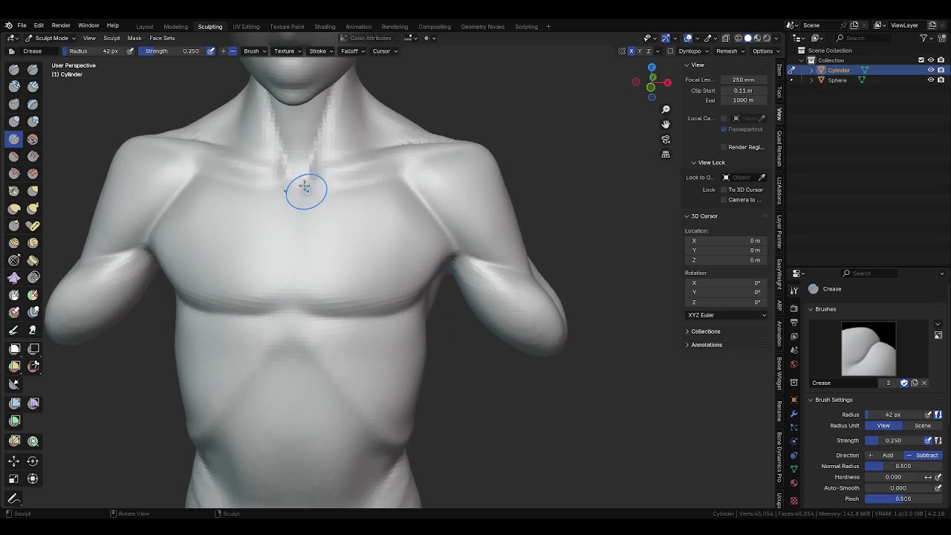
drag(297, 187, 300, 312)
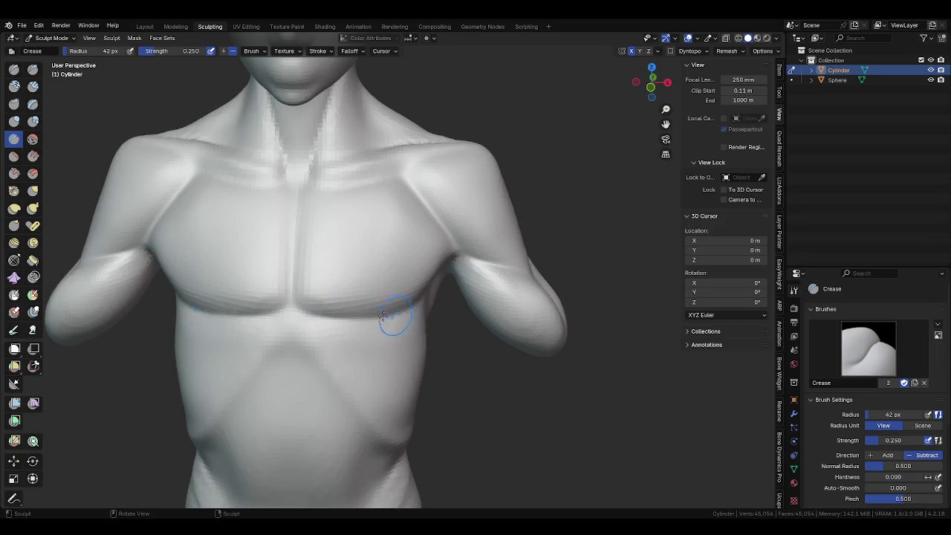
Save Choke1.blend and set the Crease brush to 72 px.
mouse_move(435, 331)
middle_down()
mouse_move(340, 330)
mouse_move(433, 257)
mouse_move(456, 254)
middle_up()
key(ctrl+s)
key(f)
click(413, 259)
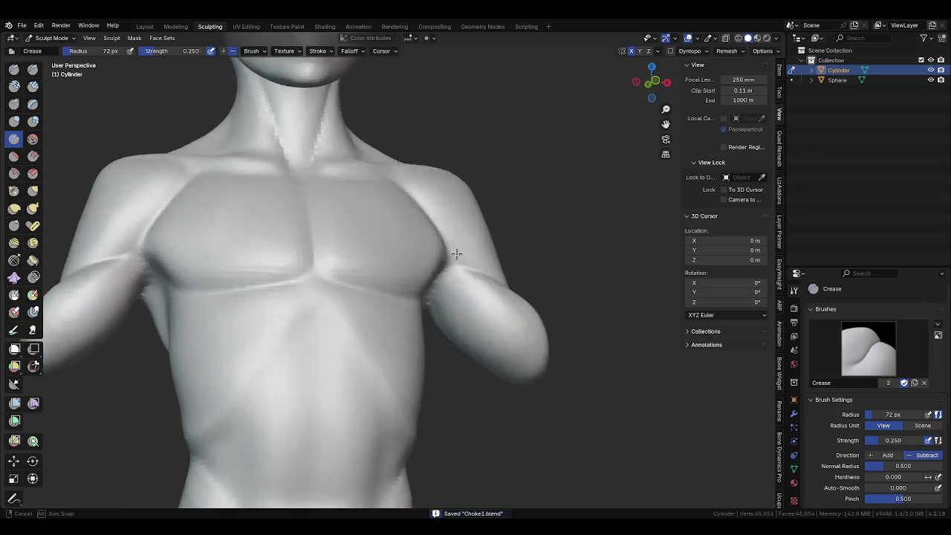
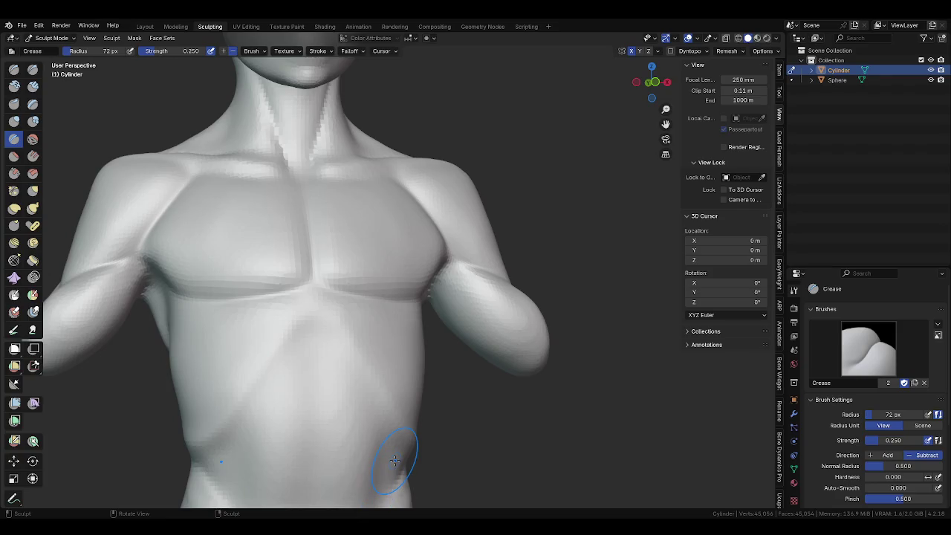
Switch to the Grab brush and pull the bicep and armpit surface into shape.
mouse_move(414, 350)
middle_down()
mouse_move(370, 324)
mouse_move(403, 314)
middle_up()
scroll(439, 335, up, 4)
key(f)
middle_drag(456, 339, 486, 300)
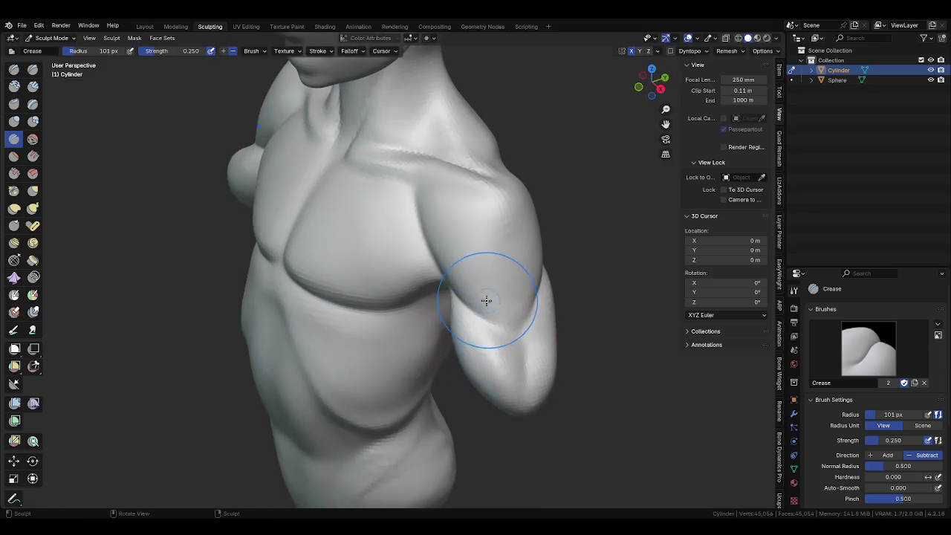
key(g)
drag(461, 286, 512, 325)
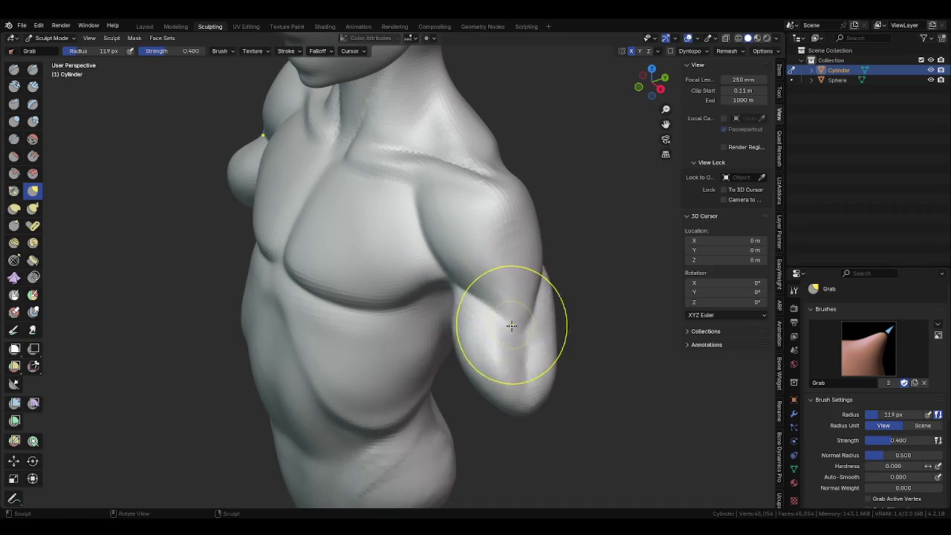
With an 80 px brush, pull the elbow into a defined triceps bulge.
middle_drag(511, 325, 484, 303)
key(f)
click(507, 321)
mouse_move(507, 321)
mouse_down()
mouse_move(476, 307)
mouse_move(491, 342)
mouse_up()
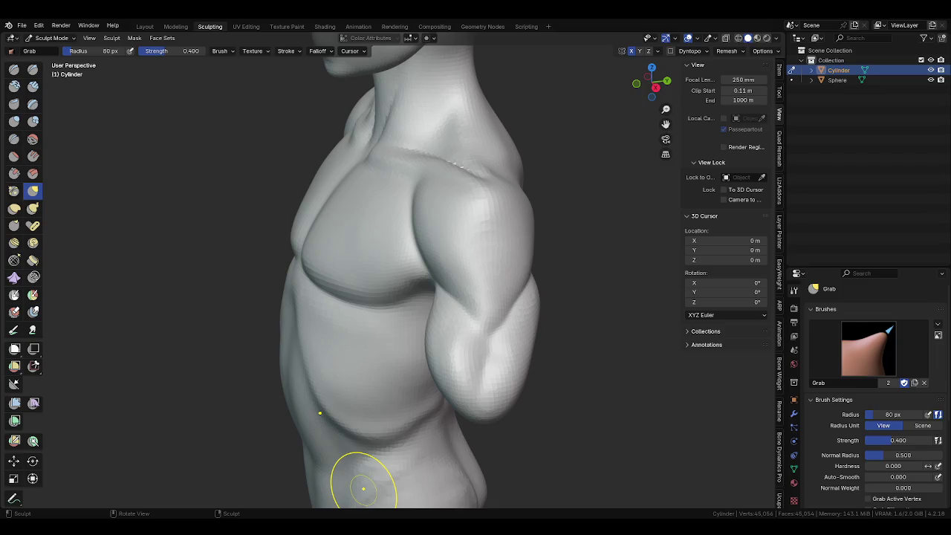
Orbit around to the back of the torso, setting the brush to 67 px.
mouse_move(516, 307)
middle_down()
mouse_move(482, 275)
mouse_move(509, 314)
middle_up()
key(f)
click(484, 353)
mouse_move(484, 354)
middle_down()
mouse_move(373, 352)
mouse_move(314, 333)
middle_up()
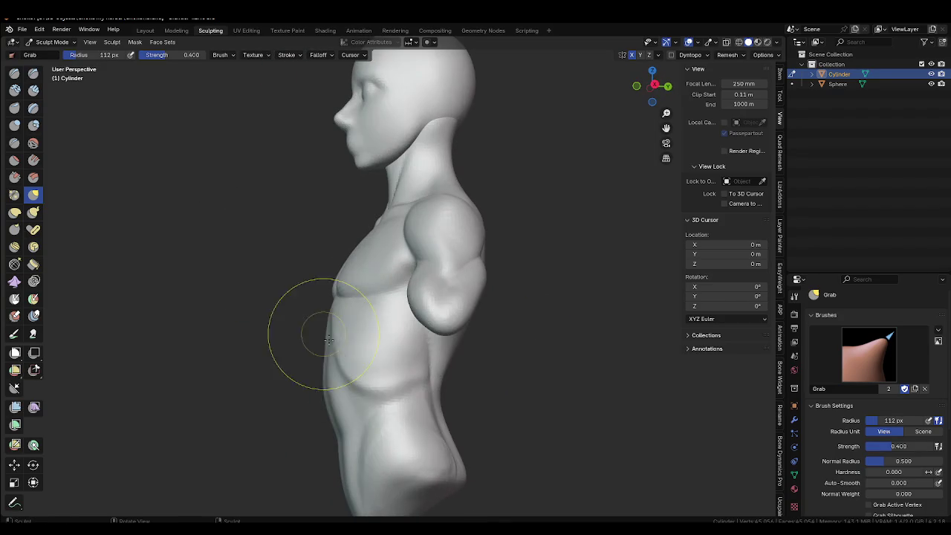
middle_drag(434, 422, 318, 414)
middle_drag(410, 356, 398, 365)
key(f)
click(369, 335)
Return to a side view of the torso and set the brush radius to 104 px.
mouse_move(477, 399)
middle_down()
mouse_move(646, 386)
mouse_move(509, 329)
middle_up()
key(f)
click(537, 372)
middle_drag(537, 372, 484, 377)
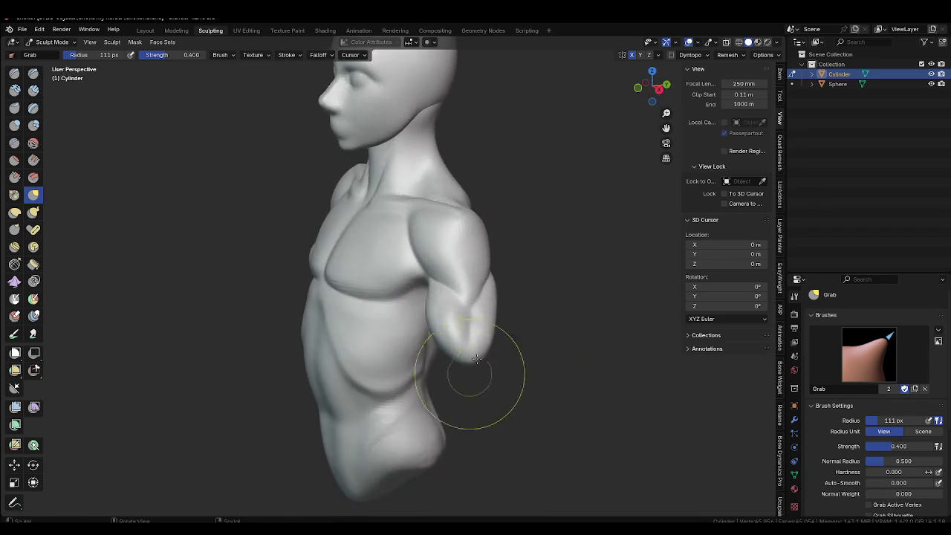
middle_drag(474, 323, 441, 323)
key(f)
click(441, 318)
Pull the upper arm and elbow outward and down, then enlarge the brush to 129 px.
drag(441, 318, 481, 348)
middle_drag(481, 347, 431, 322)
drag(431, 322, 424, 308)
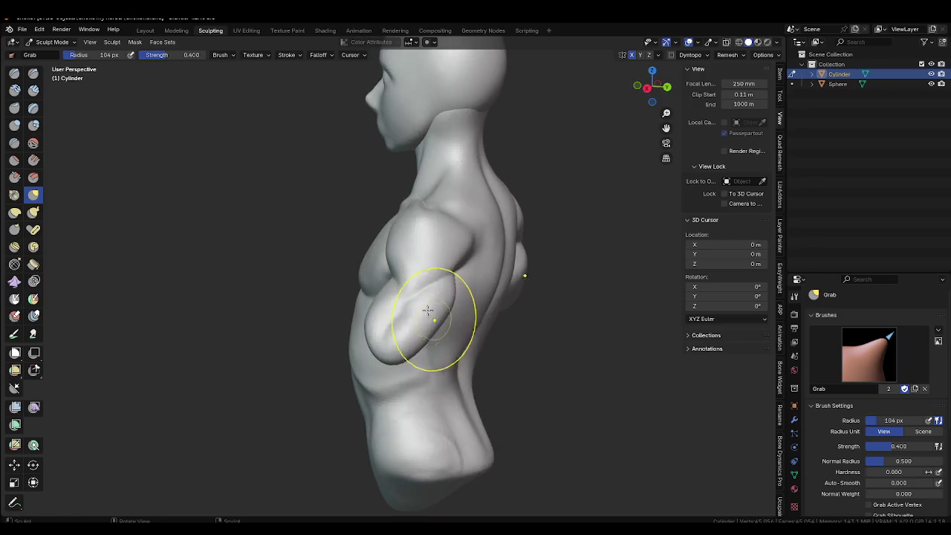
middle_drag(424, 308, 377, 277)
key(f)
click(356, 276)
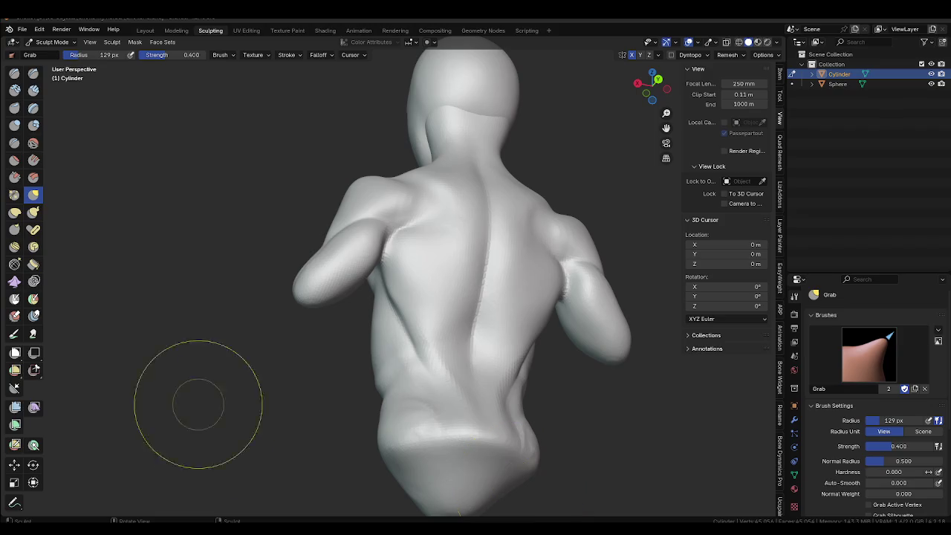
In the right side view, pull the arm bulge up and inward with a 140 px brush.
mouse_move(399, 361)
middle_down()
mouse_move(431, 431)
mouse_move(498, 458)
mouse_move(424, 386)
mouse_move(463, 378)
mouse_move(399, 340)
middle_up()
key(f)
click(437, 344)
key(f)
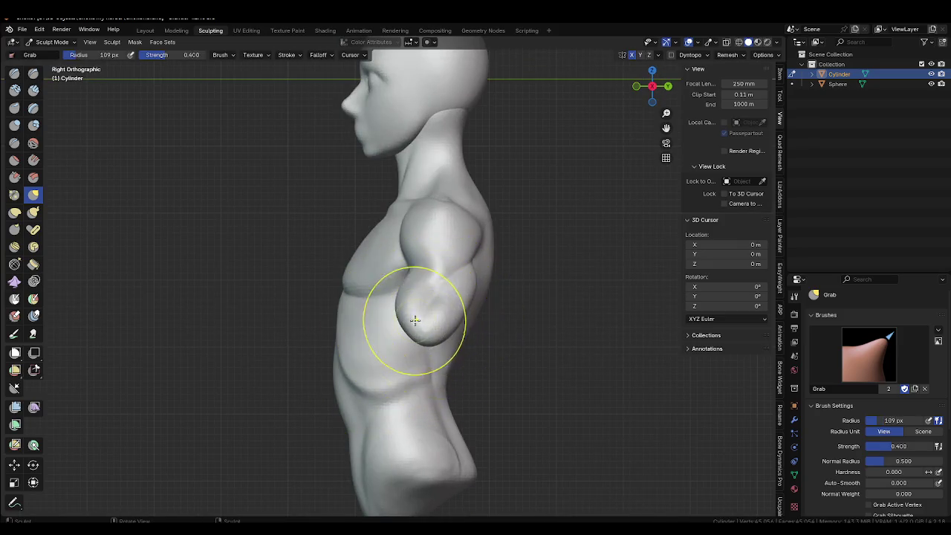
click(431, 332)
mouse_move(430, 332)
mouse_down()
mouse_move(411, 303)
mouse_move(463, 297)
mouse_up()
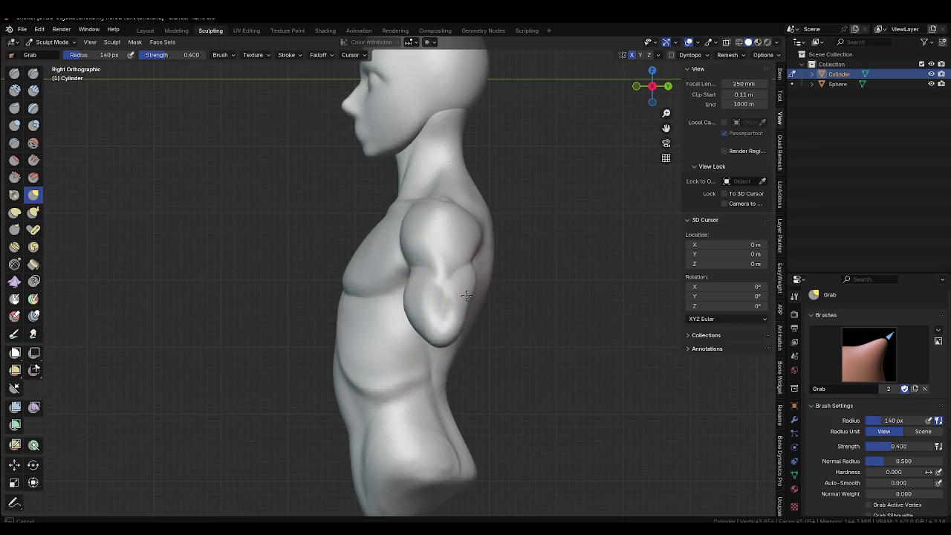
Reshape the shoulder outline from side and front-right views with a 102–110 px brush.
key(f)
click(462, 212)
drag(461, 211, 471, 223)
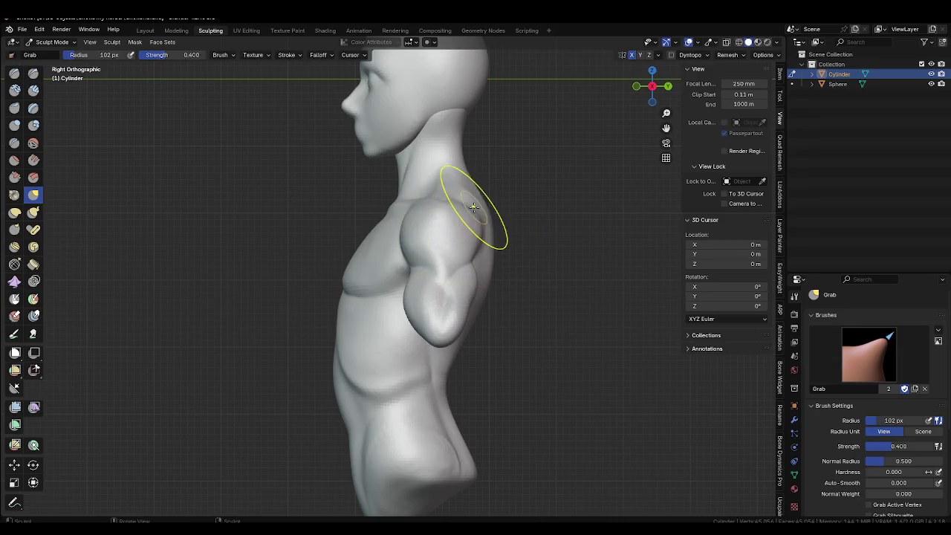
mouse_move(455, 238)
middle_down()
mouse_move(509, 260)
mouse_move(481, 240)
mouse_move(520, 237)
middle_up()
key(f)
click(490, 268)
key(f)
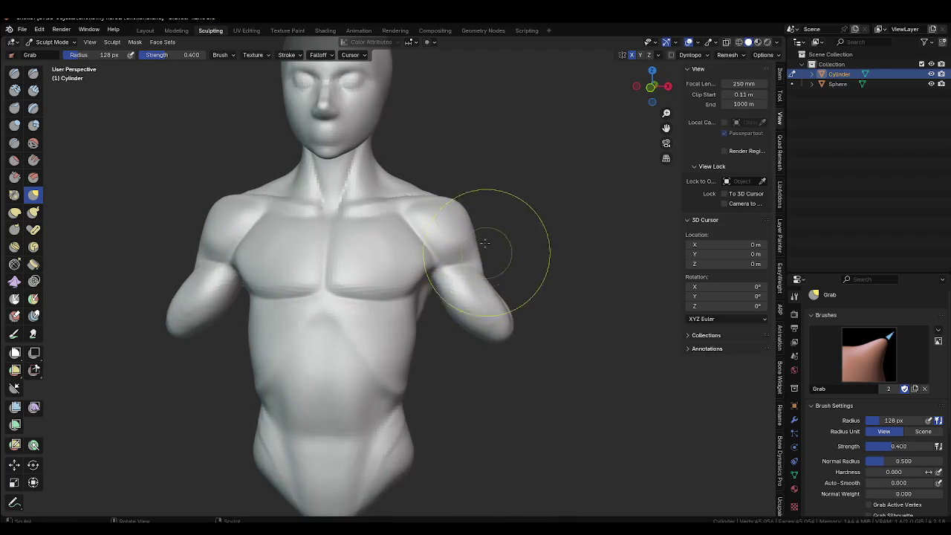
click(468, 214)
drag(478, 204, 457, 206)
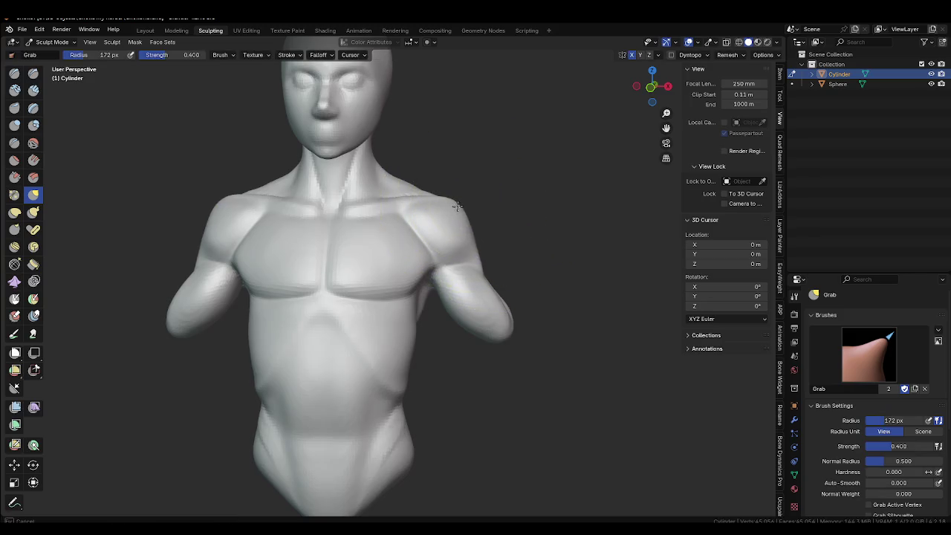
Orbit to a three-quarter angle and settle the Grab brush radius at 103 px.
key(f)
click(520, 223)
mouse_move(475, 238)
middle_down()
mouse_move(442, 254)
mouse_move(495, 275)
mouse_move(435, 335)
mouse_move(424, 297)
mouse_move(520, 297)
mouse_move(447, 321)
mouse_move(480, 328)
mouse_move(435, 340)
mouse_move(492, 335)
mouse_move(503, 397)
mouse_move(505, 365)
middle_up()
key(f)
click(475, 297)
key(f)
click(412, 331)
key(f)
click(484, 356)
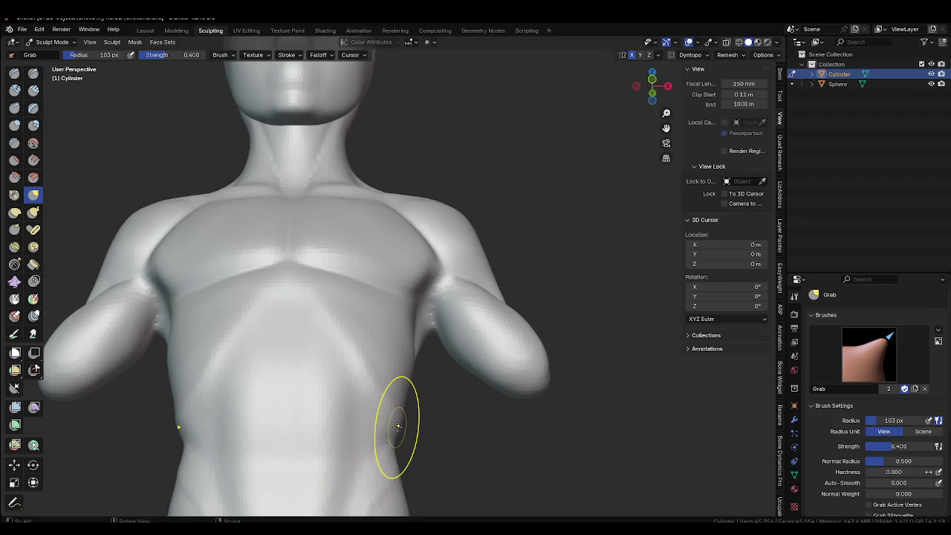
Orbit around the neck and back of the head with the brush at 176 px.
scroll(349, 229, down, 3)
mouse_move(371, 297)
middle_down()
mouse_move(435, 212)
mouse_move(441, 244)
middle_up()
scroll(438, 243, up, 4)
key(f)
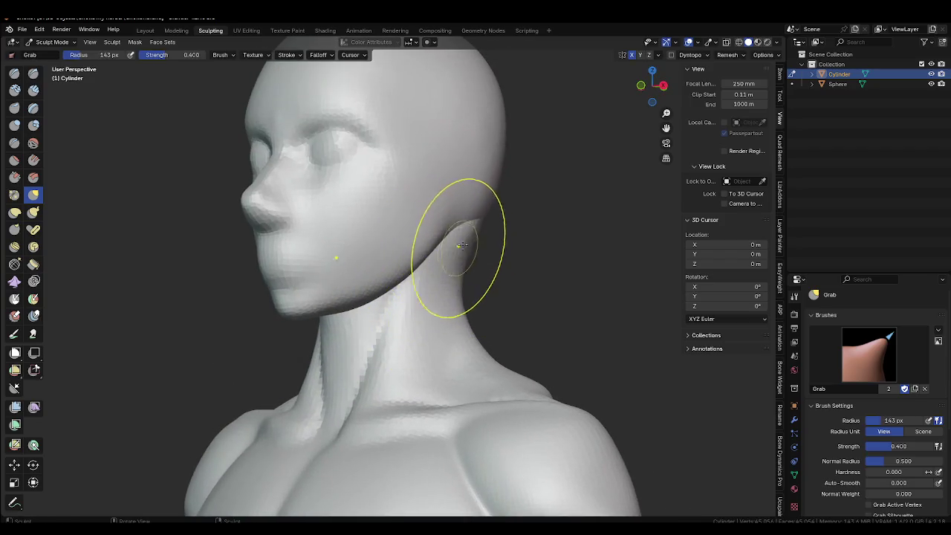
click(466, 243)
mouse_move(468, 250)
middle_down()
mouse_move(346, 259)
mouse_move(448, 251)
mouse_move(527, 222)
mouse_move(459, 218)
middle_up()
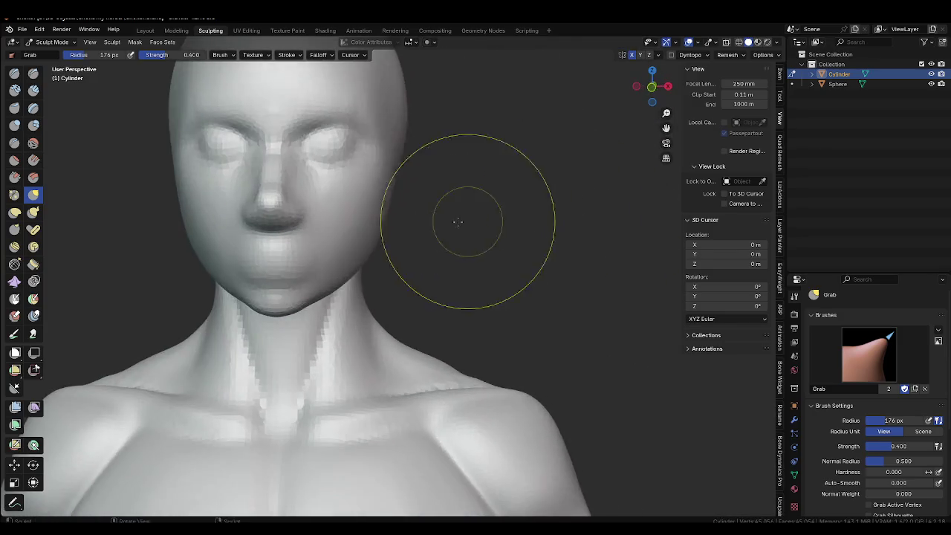
Make the Sphere head the active sculpt object and shape it in front and left views.
key(alt+q)
scroll(491, 245, up, 2)
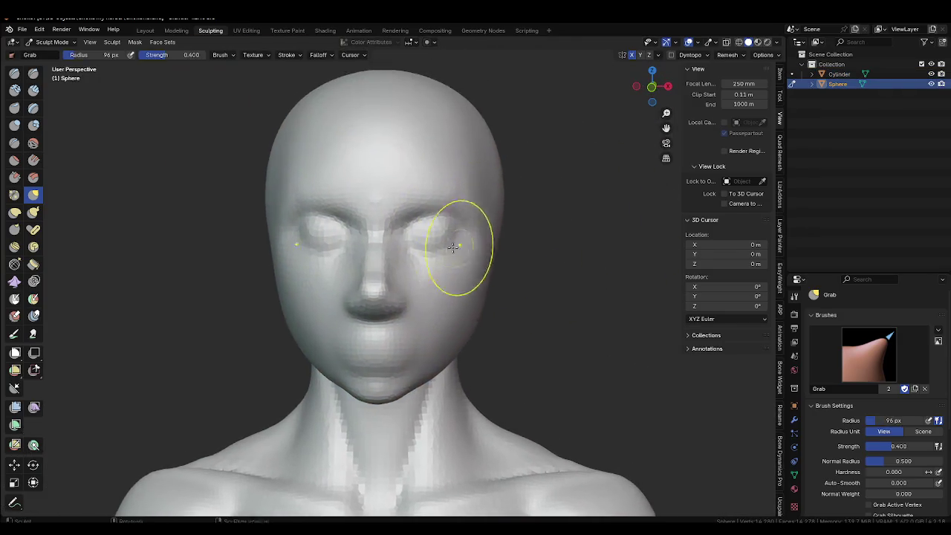
key(ctrl+KP_3)
key(KP_1)
key(f)
click(456, 217)
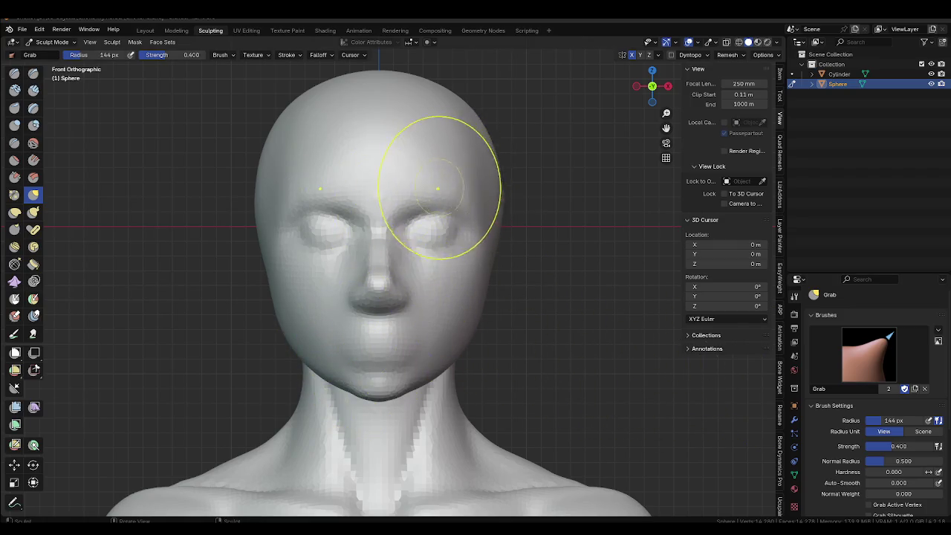
key(f)
click(521, 246)
key(ctrl+KP_3)
key(KP_1)
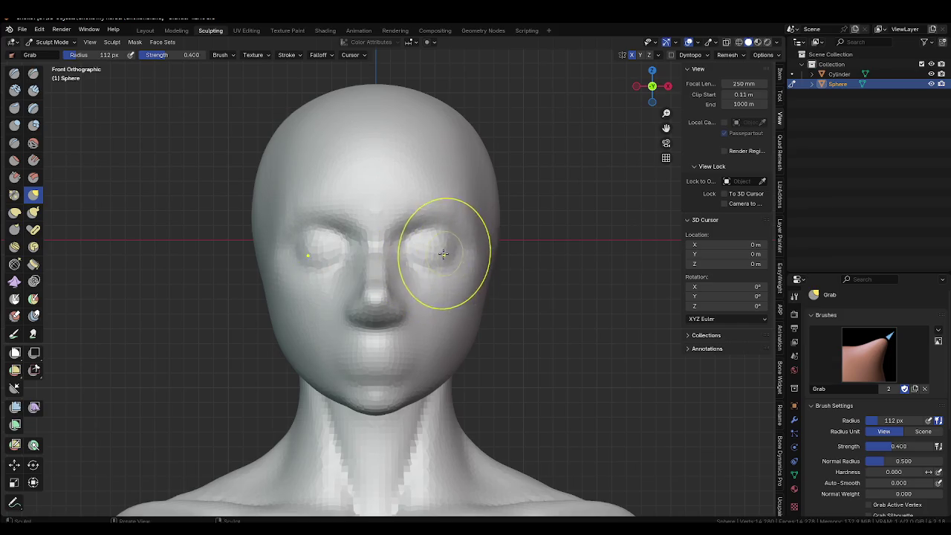
Shape the cheeks from a three-quarter view with a 99 px brush, then switch to the Crease brush.
mouse_move(468, 315)
middle_down()
mouse_move(404, 329)
mouse_move(428, 321)
mouse_move(436, 297)
mouse_move(401, 327)
mouse_move(373, 332)
mouse_move(493, 318)
middle_up()
key(bracketright)
key(bracketright)
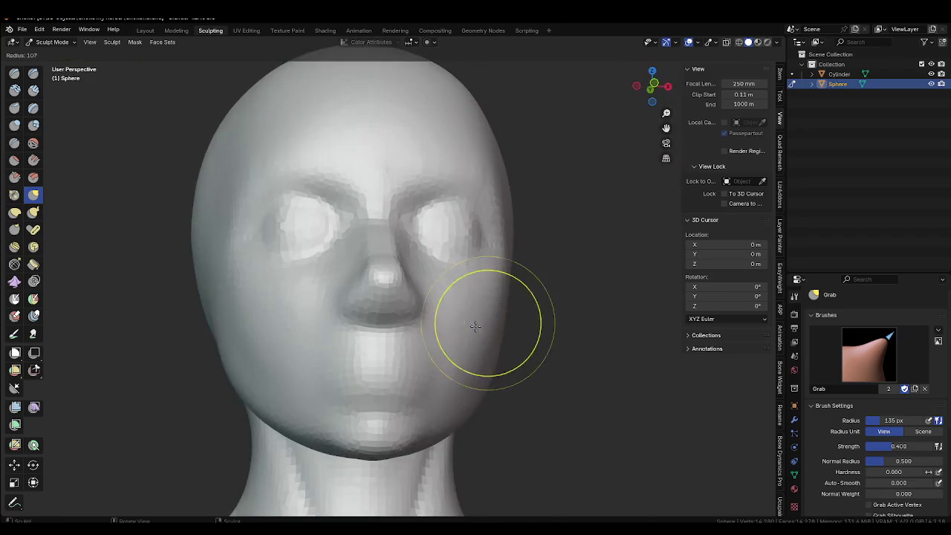
scroll(471, 259, down, 2)
middle_drag(470, 260, 409, 321)
key(f)
click(410, 322)
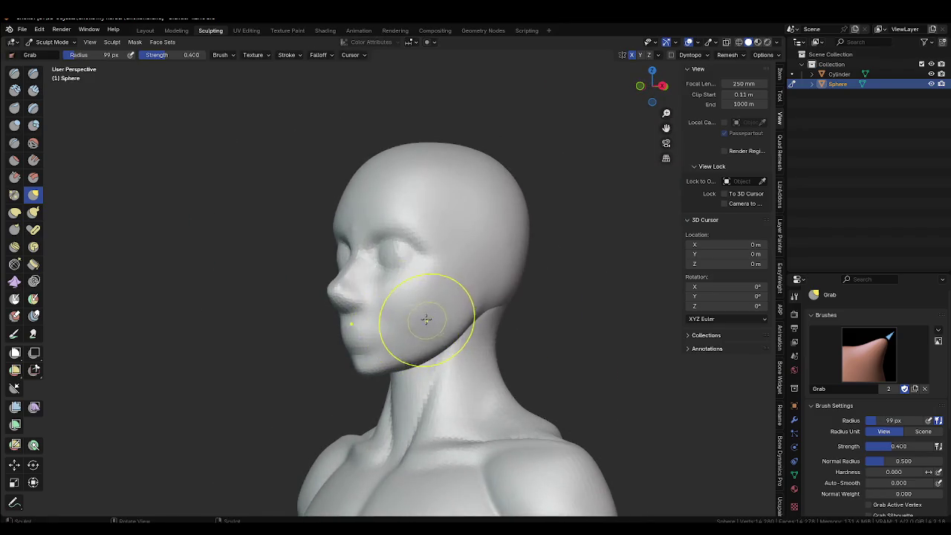
middle_drag(472, 329, 452, 318)
key(shift+c)
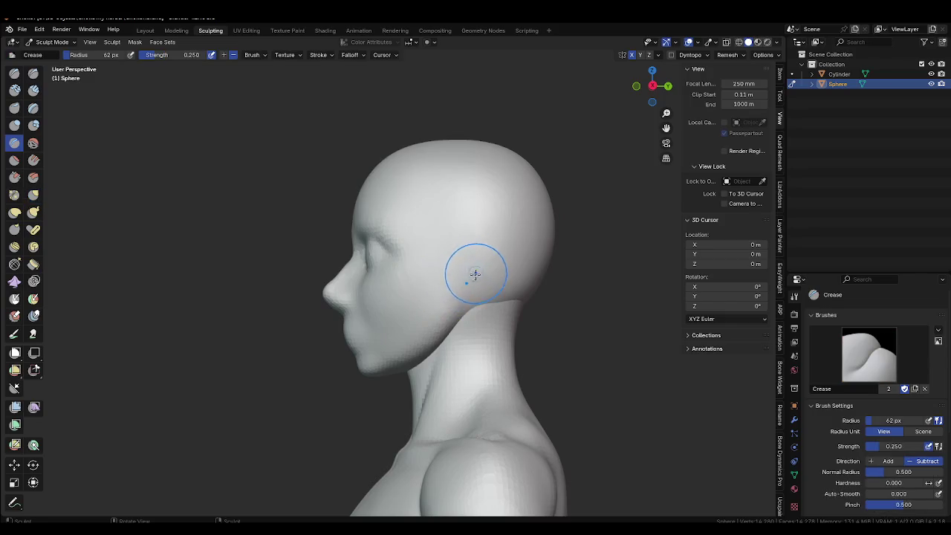
Orbit around the head, then switch back to the Grab brush at 149 px.
mouse_move(433, 362)
middle_down()
mouse_move(530, 339)
mouse_move(509, 346)
mouse_move(464, 303)
middle_up()
key(f)
click(511, 329)
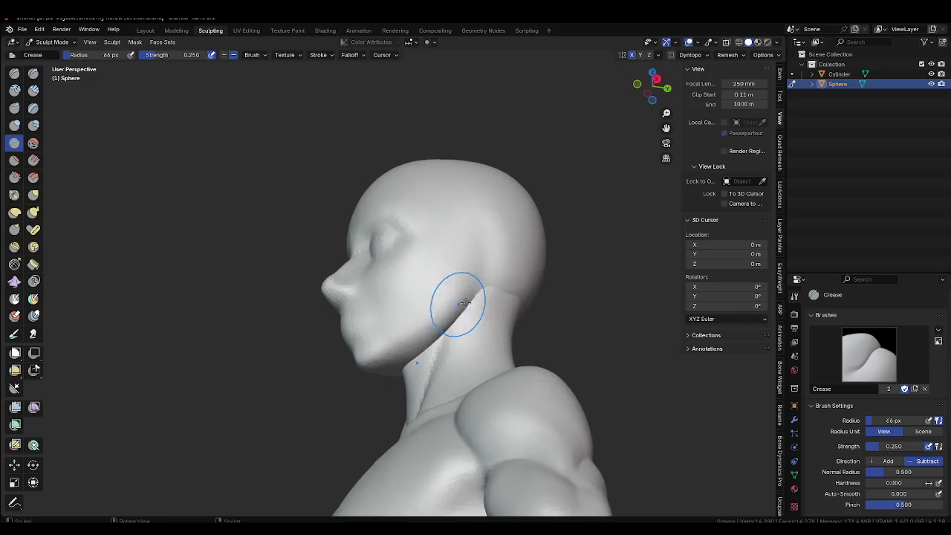
middle_drag(485, 354, 356, 399)
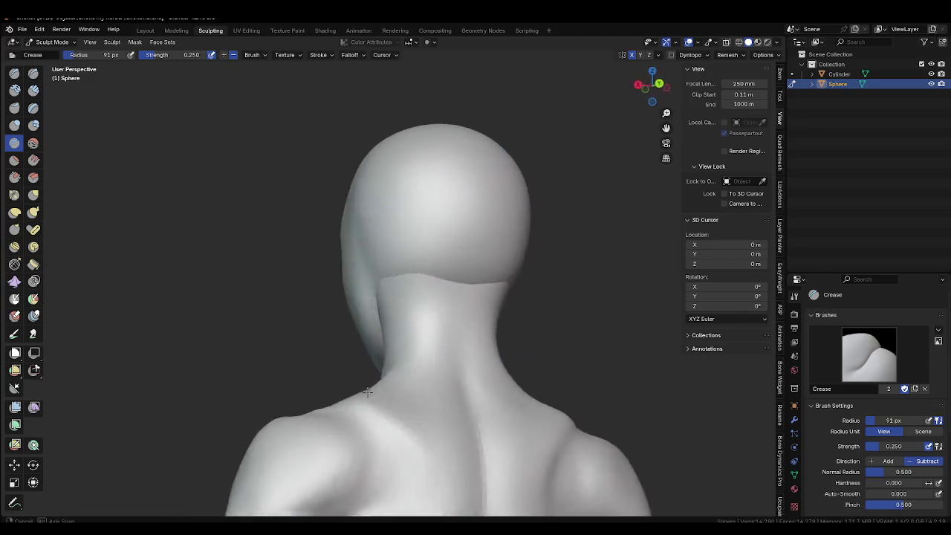
key(g)
key(f)
click(386, 297)
Work the skull from the right side view, widening the Grab brush to 220 px.
middle_drag(364, 305, 508, 298)
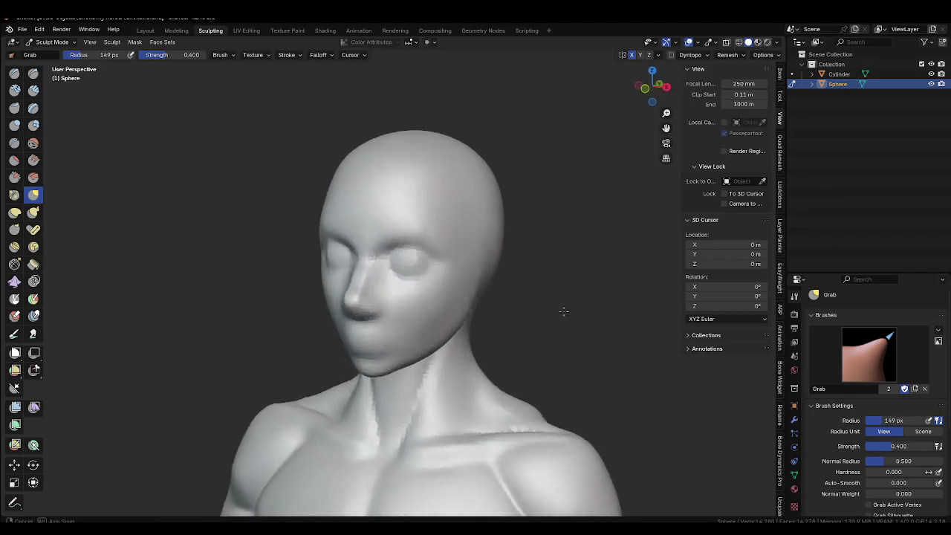
key(f)
click(497, 303)
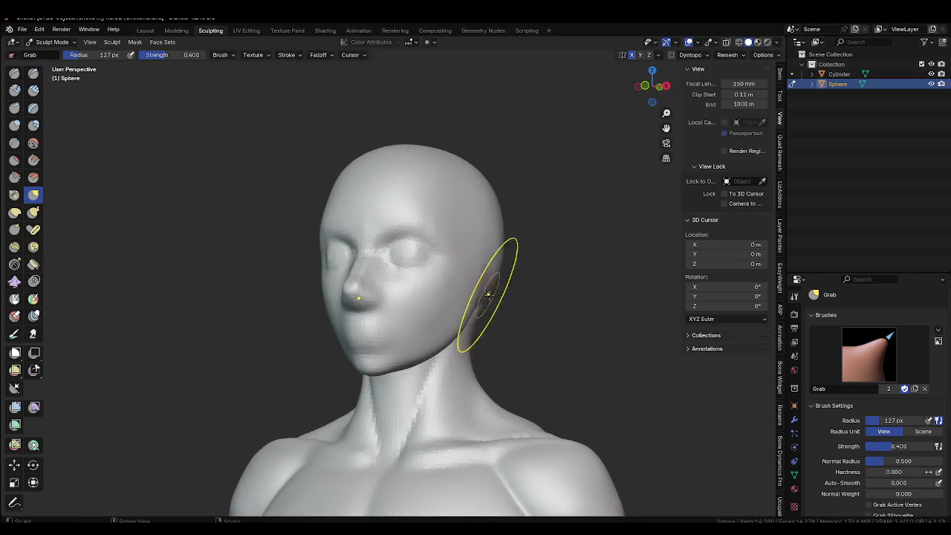
key(KP_3)
key(f)
click(578, 280)
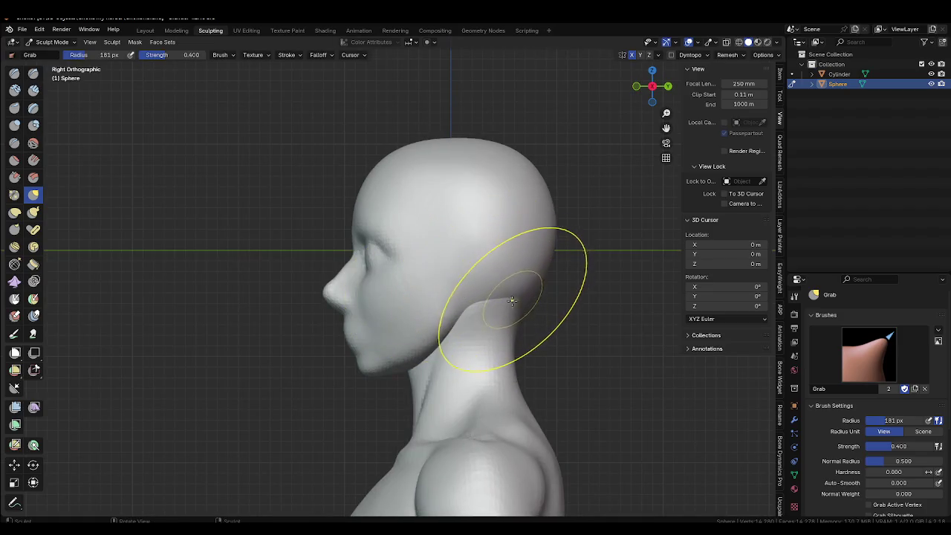
shift+middle_drag(527, 196, 492, 276)
key(f)
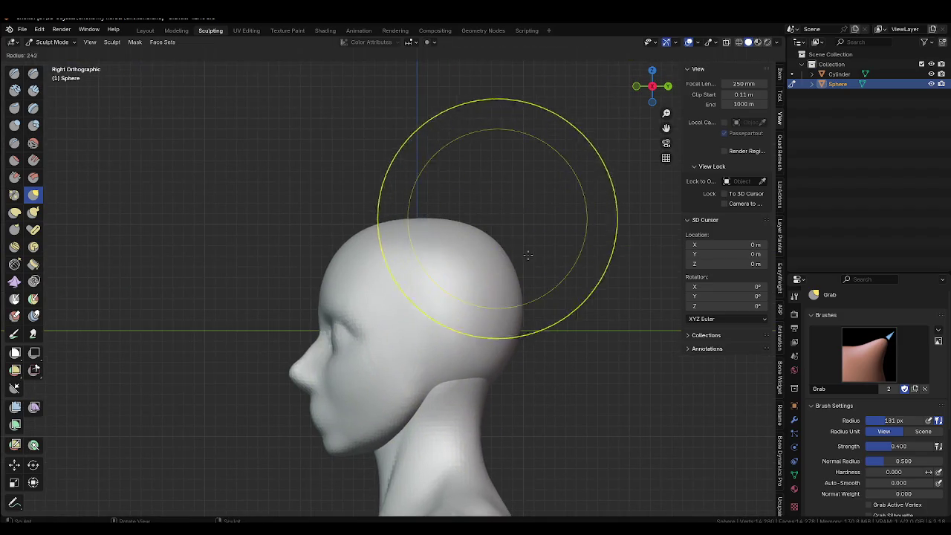
click(498, 240)
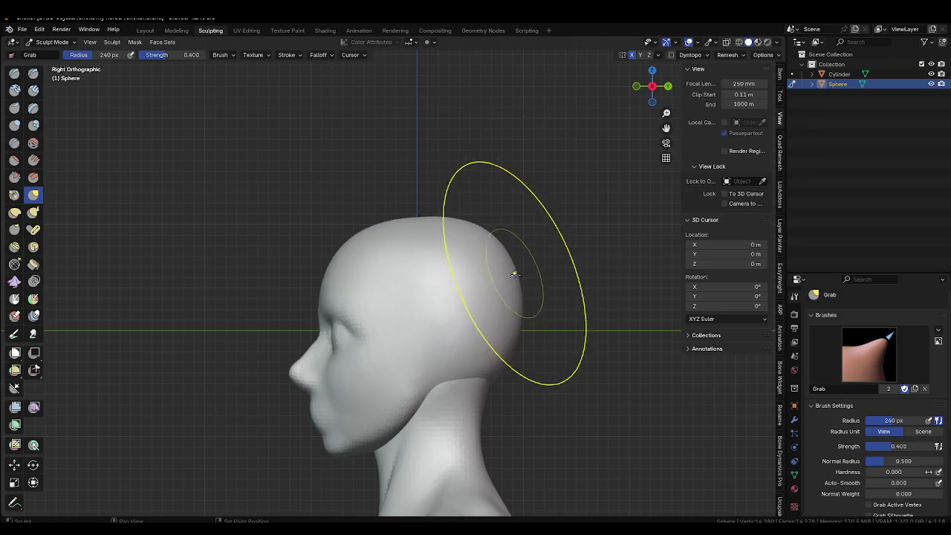
click(496, 237)
shift+middle_drag(497, 236, 499, 173)
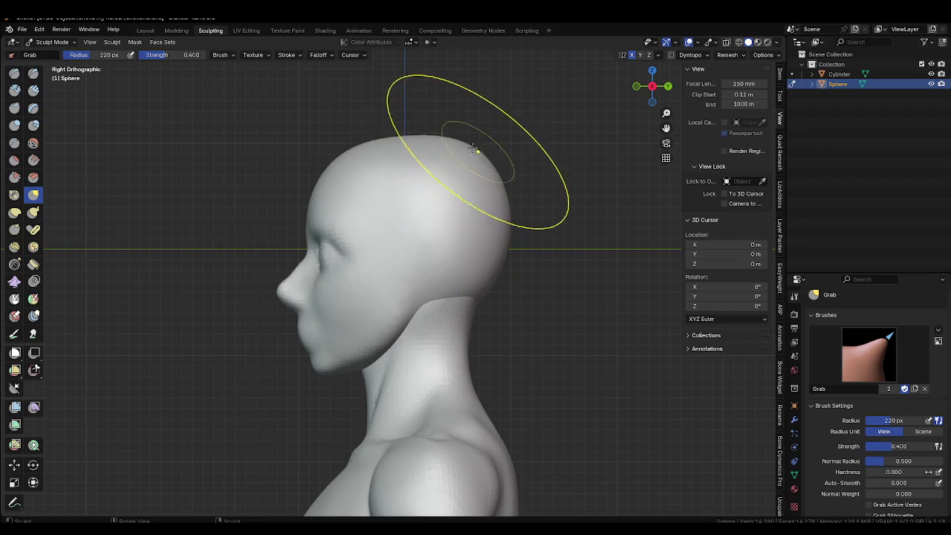
Reshape the skull from the back and side profile, varying the brush between 194 and 159 px.
key(f)
click(461, 223)
mouse_move(461, 223)
middle_down()
mouse_move(424, 248)
mouse_move(450, 301)
mouse_move(458, 272)
mouse_move(431, 201)
mouse_move(456, 131)
mouse_move(406, 149)
middle_up()
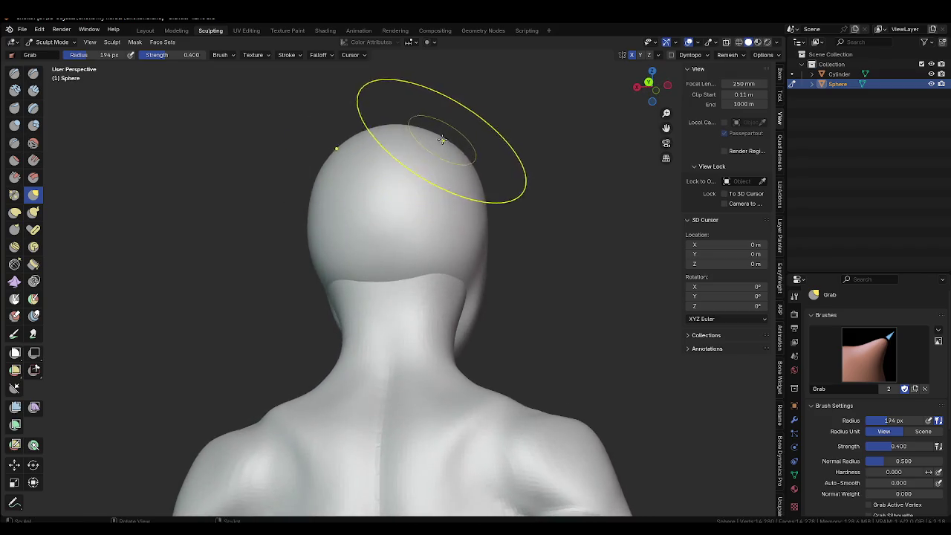
mouse_move(463, 201)
middle_down()
mouse_move(466, 152)
mouse_move(454, 165)
mouse_move(520, 233)
mouse_move(510, 287)
middle_up()
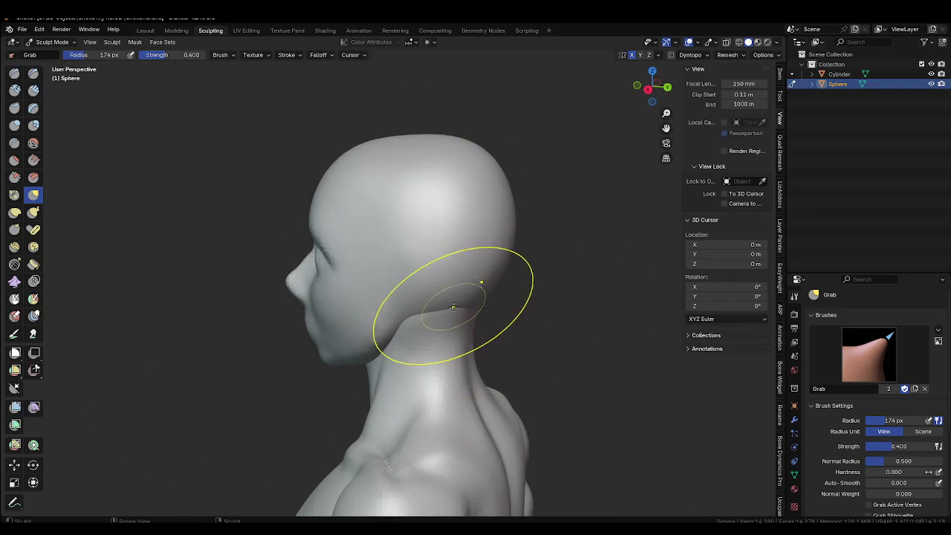
mouse_move(460, 256)
alt+middle_down()
mouse_move(453, 275)
mouse_move(464, 254)
alt+middle_up()
key(bracketright)
key(bracketright)
key(bracketright)
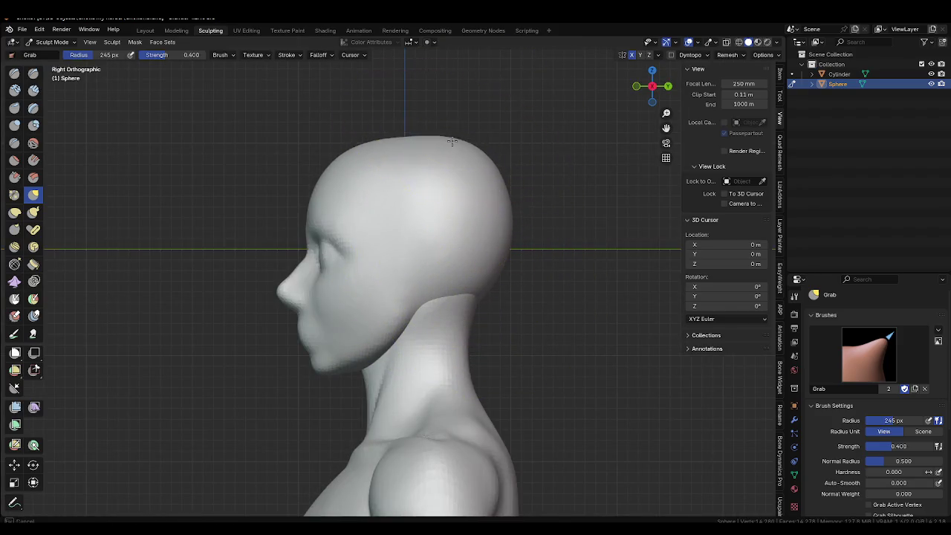
key(bracketleft)
key(bracketleft)
key(bracketleft)
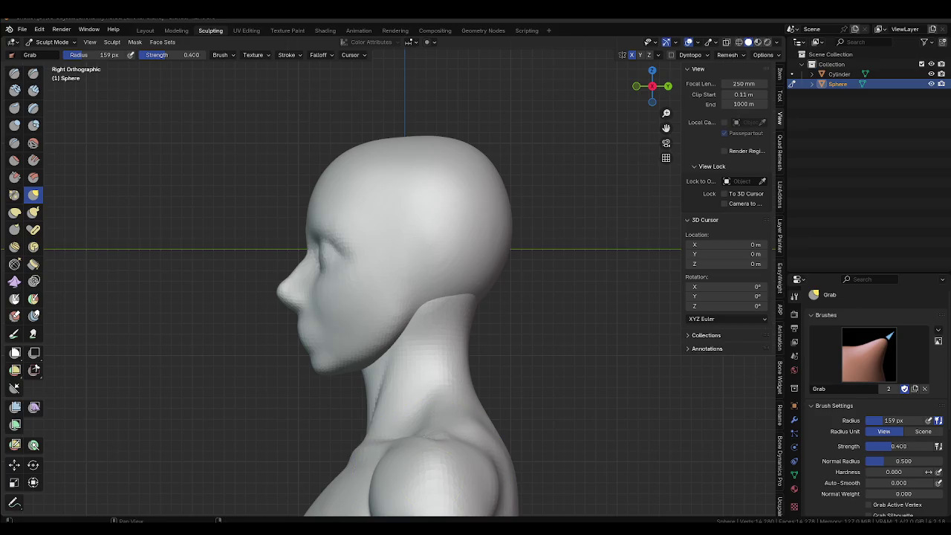
Refine the eye area from frontal views with an 81 px brush, then return to Object Mode.
mouse_move(399, 284)
middle_down()
mouse_move(511, 274)
mouse_move(435, 275)
mouse_move(461, 318)
middle_up()
key(f)
click(409, 282)
scroll(435, 275, up, 2)
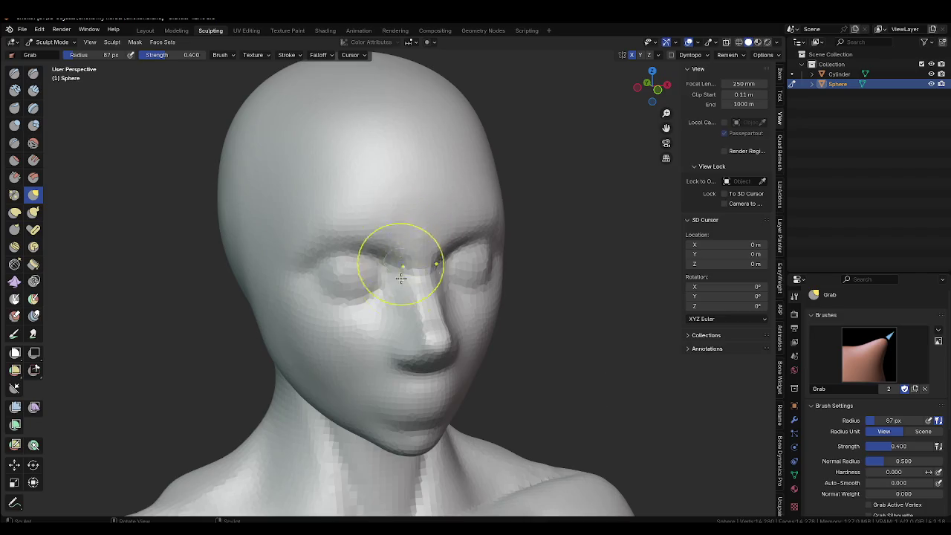
key(f)
mouse_move(416, 394)
middle_down()
mouse_move(439, 339)
mouse_move(503, 312)
mouse_move(416, 305)
middle_up()
key(f)
click(479, 334)
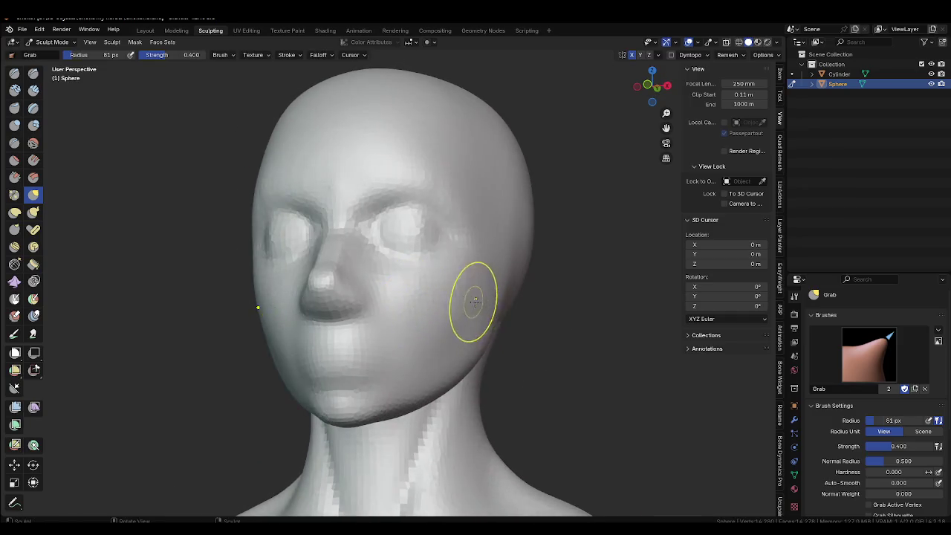
key(ctrl+Tab)
scroll(503, 354, down, 3)
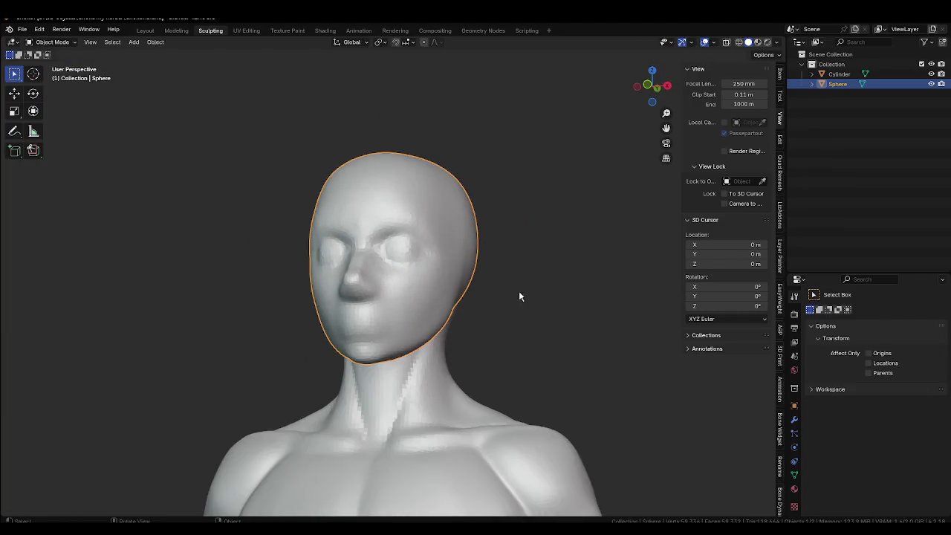
Add a UV sphere and turn on X-ray in the right side view.
click(518, 290)
key(shift+a)
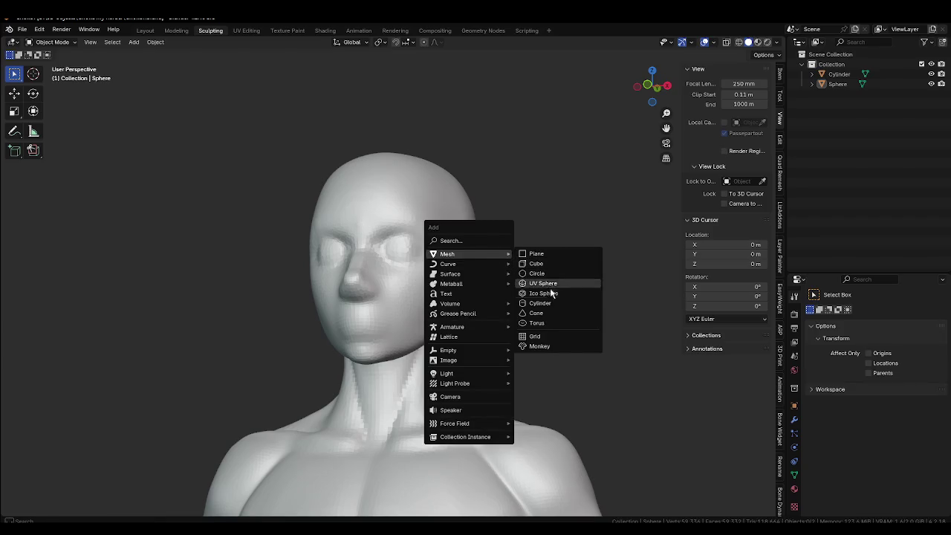
click(545, 284)
middle_drag(501, 307, 443, 314)
key(KP_1)
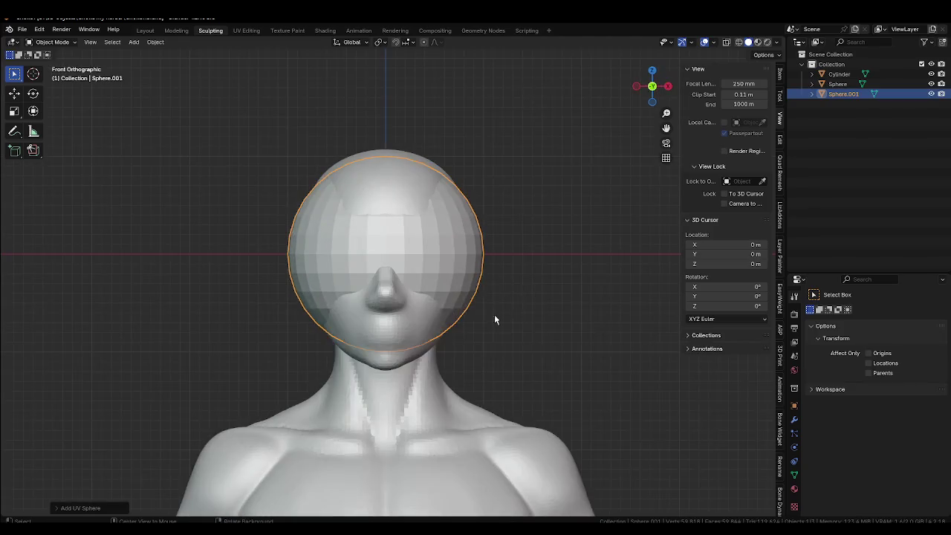
key(KP_3)
key(alt+z)
Rotate the sphere 90°, shift it along X, and shrink it to eyeball size.
key(r)
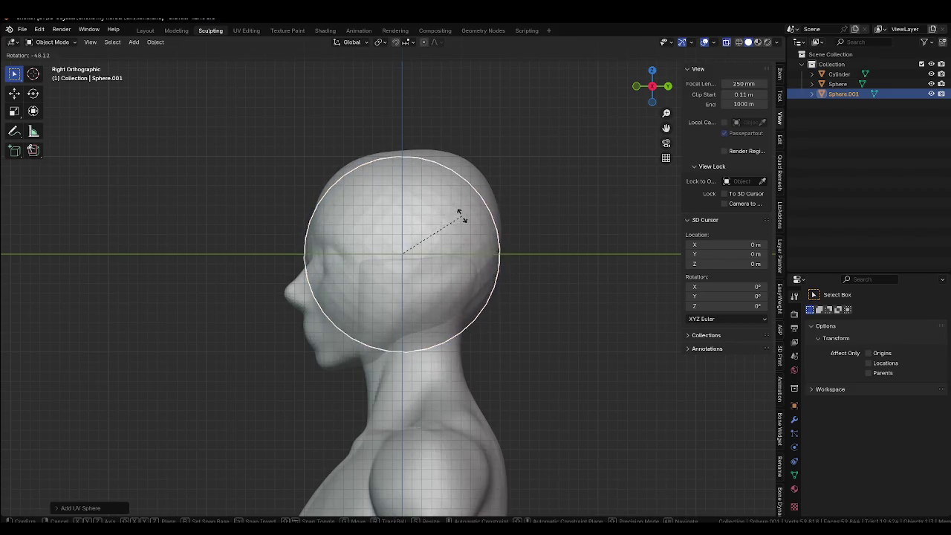
key(Return)
key(KP_1)
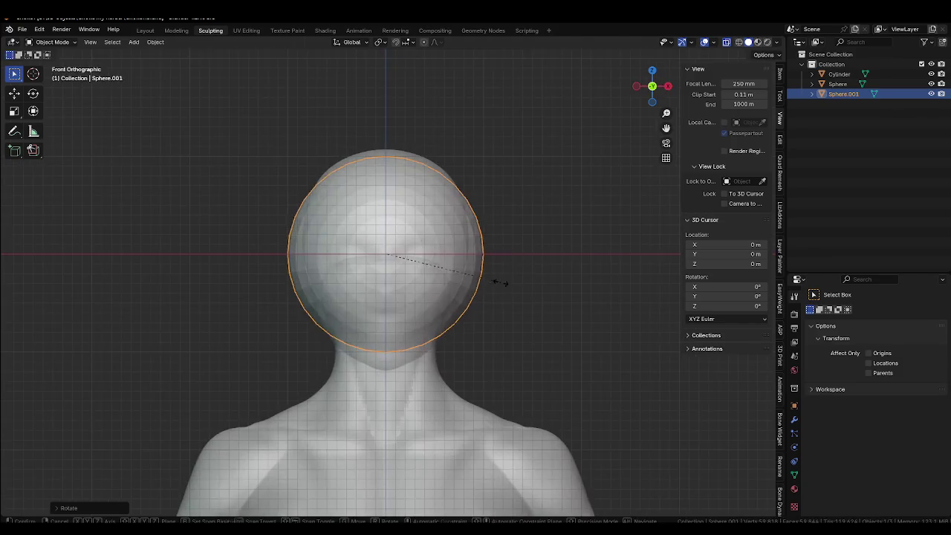
key(s)
click(413, 267)
key(g)
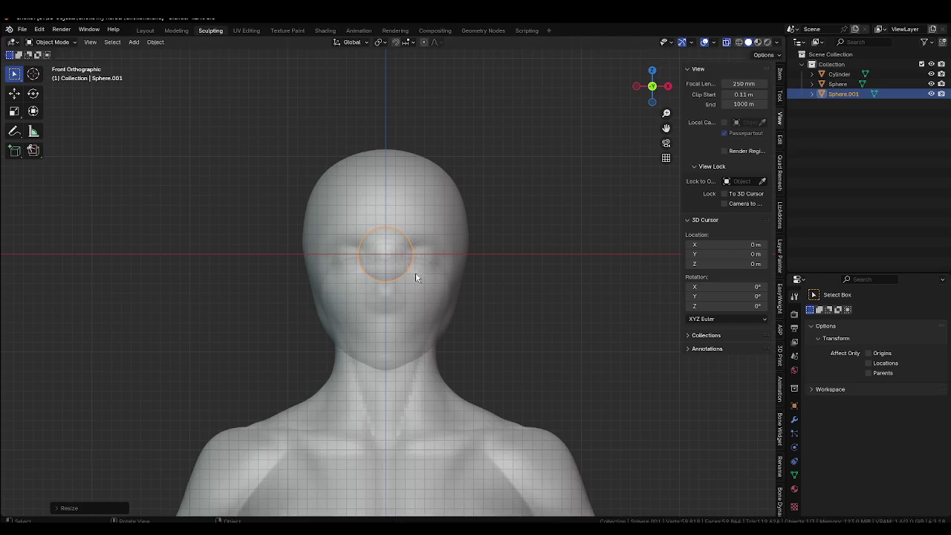
key(x)
click(446, 278)
key(s)
click(454, 290)
Check the eyeball from a side profile, then put the head back into Sculpt Mode.
mouse_move(459, 286)
alt+middle_down()
mouse_move(455, 261)
mouse_move(485, 288)
mouse_move(425, 296)
alt+middle_up()
click(446, 291)
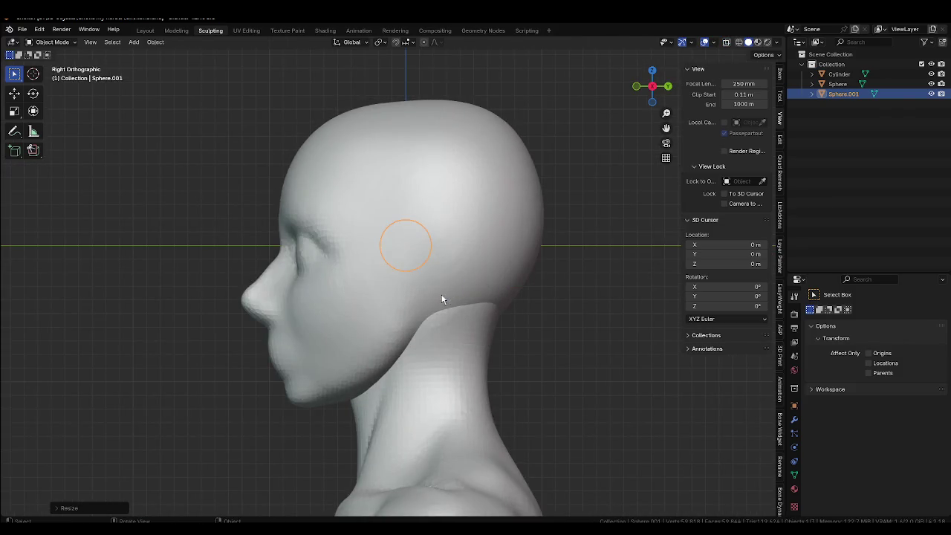
scroll(449, 251, down, 3)
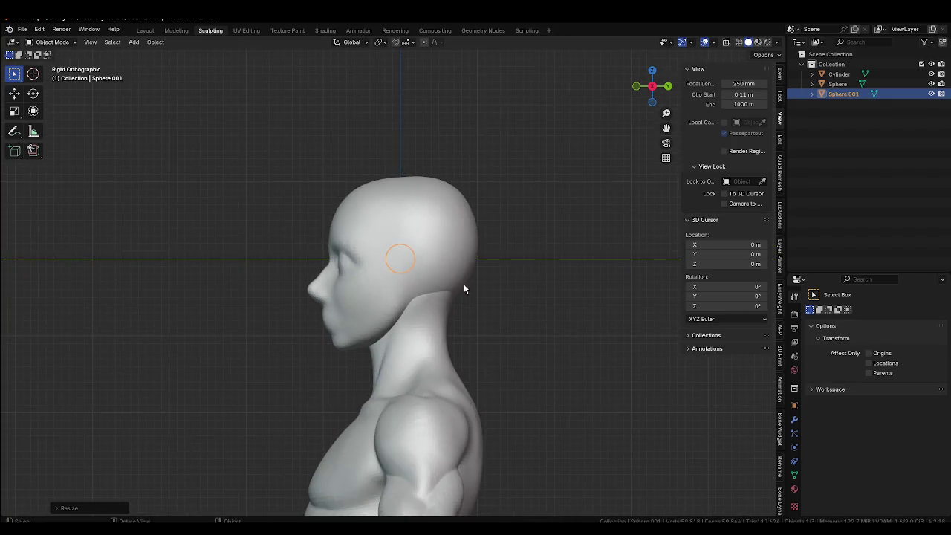
click(457, 246)
key(ctrl+Tab)
click(372, 236)
Resize the Grab brush to 155 px and reshape the back of the head.
key(f)
click(427, 293)
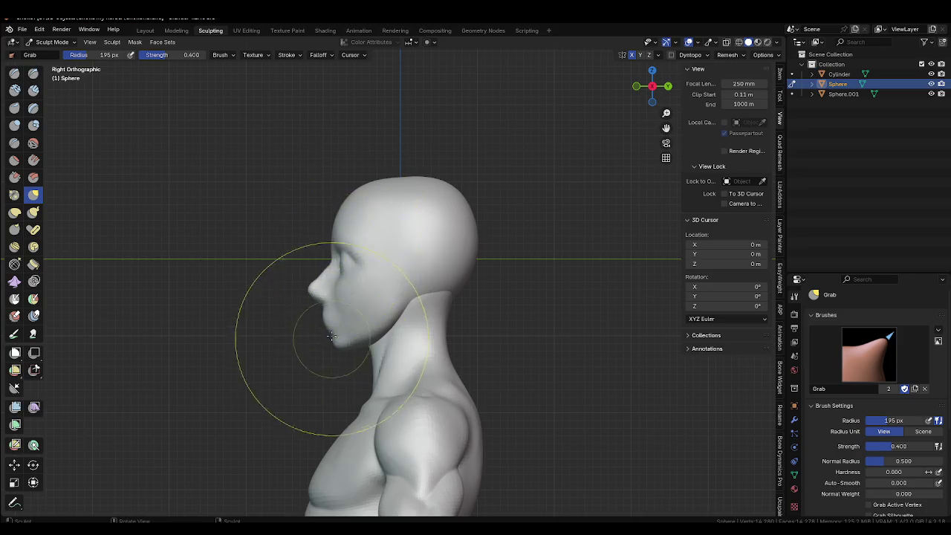
key(f)
click(428, 281)
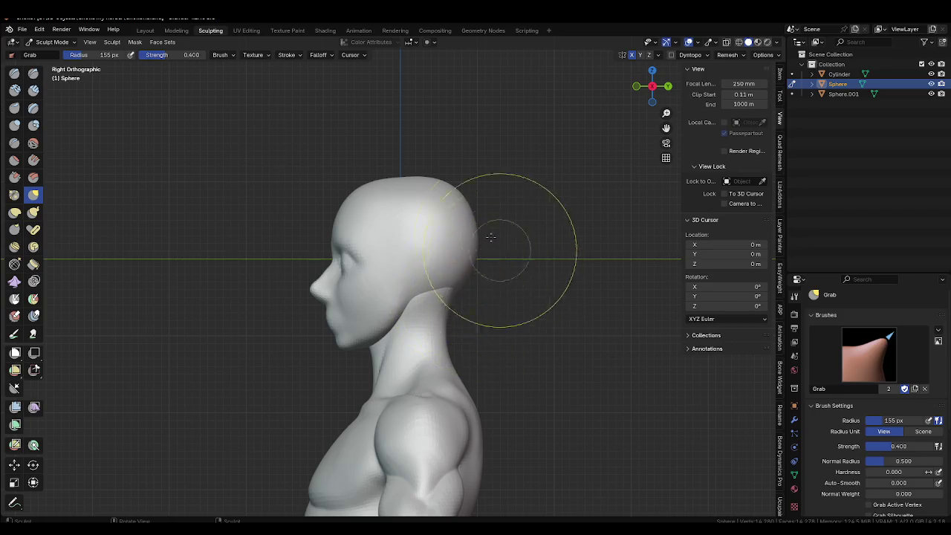
mouse_move(427, 176)
mouse_down()
mouse_move(363, 195)
mouse_move(368, 187)
mouse_up()
Check the reshaped skull from the front and right side, then return to Object Mode.
mouse_move(380, 181)
middle_down()
mouse_move(424, 230)
mouse_move(378, 201)
middle_up()
middle_drag(448, 219, 466, 258)
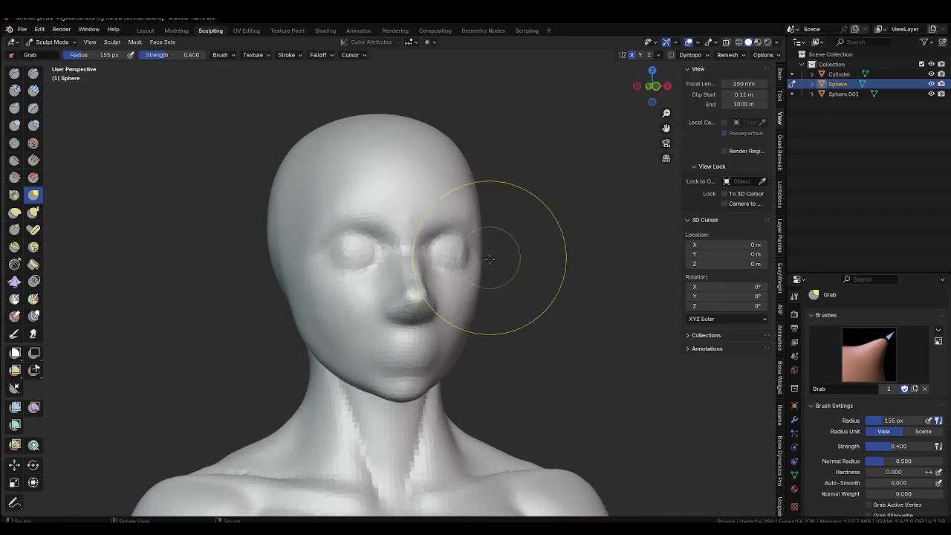
key(KP_3)
key(ctrl+Tab)
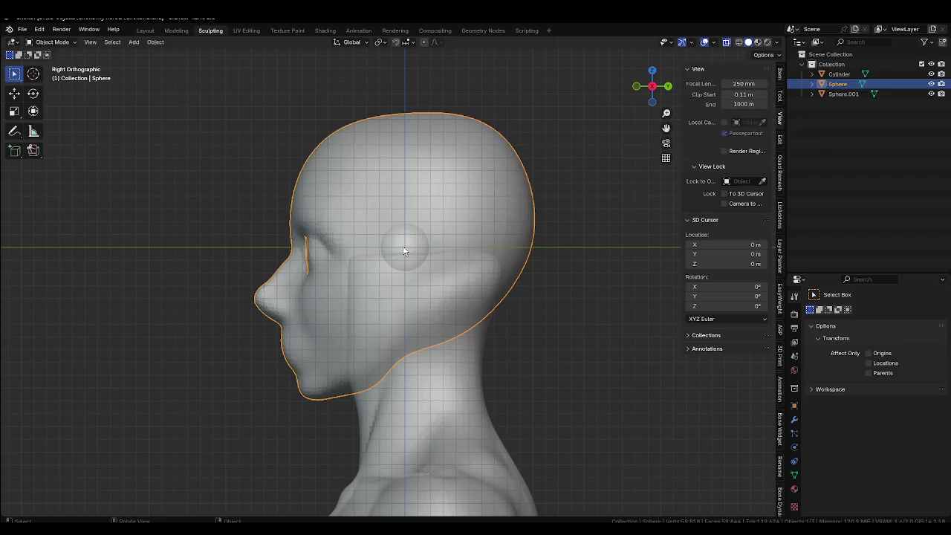
Select the eyeball sphere Sphere.001 and move it forward into the eye socket.
click(403, 251)
key(g)
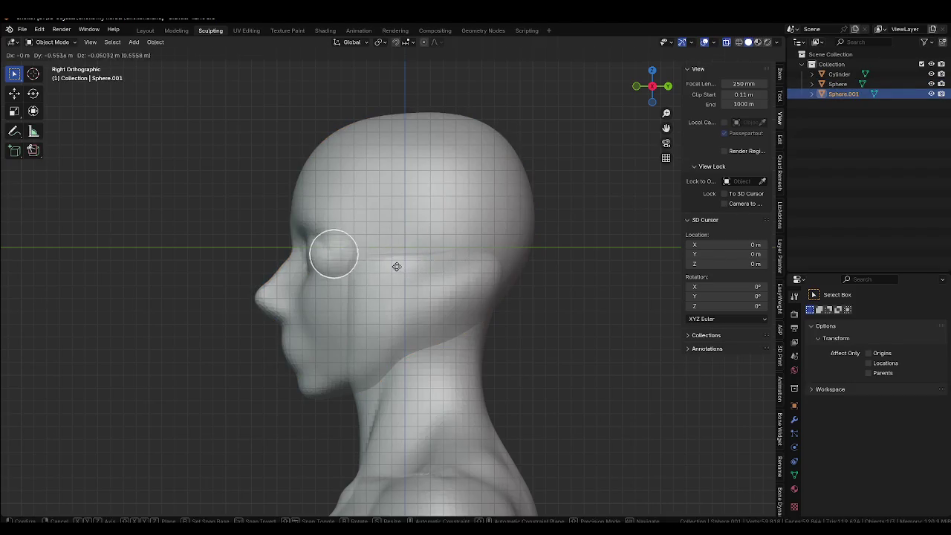
click(387, 267)
middle_drag(384, 275, 443, 278)
Check front and right views and refine the eyeball to sit just beneath the face.
key(KP_1)
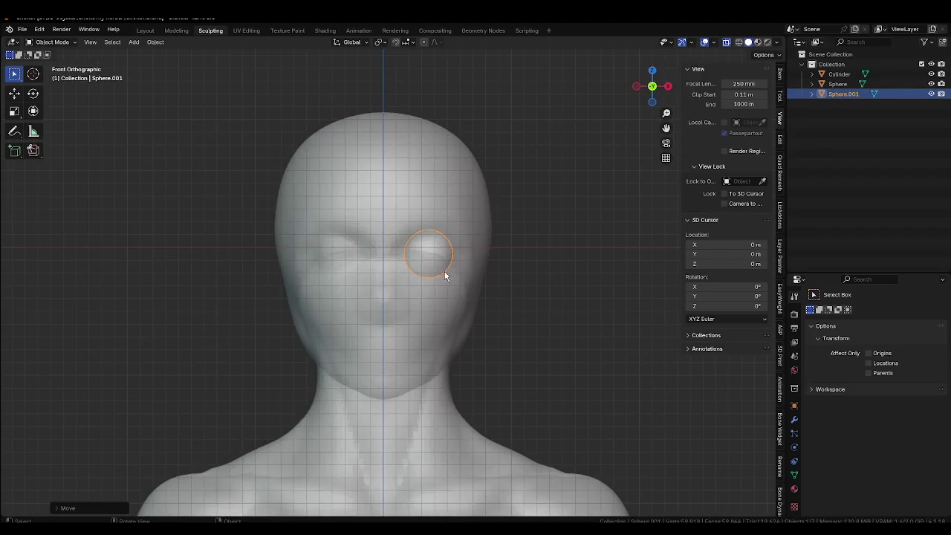
key(KP_3)
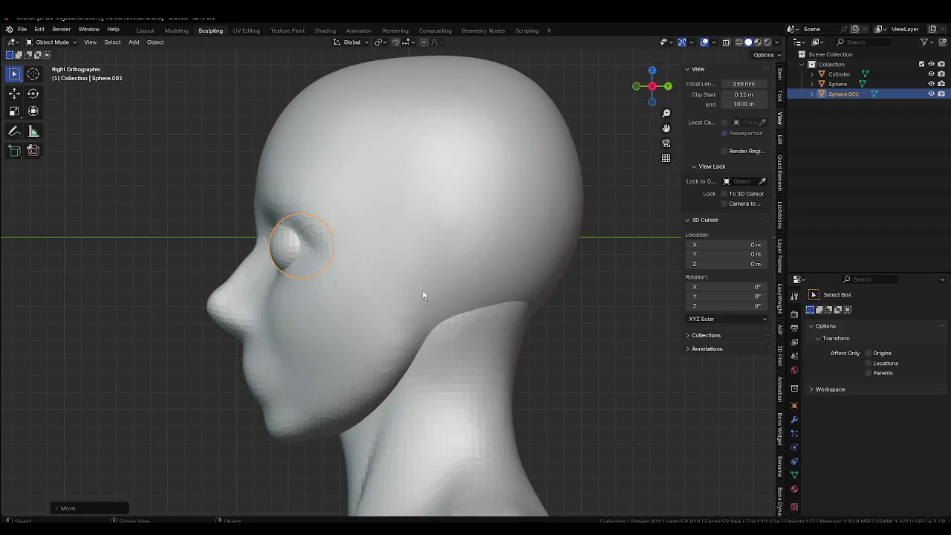
key(g)
click(428, 292)
mouse_move(424, 295)
middle_down()
mouse_move(486, 280)
mouse_move(476, 321)
mouse_move(458, 316)
middle_up()
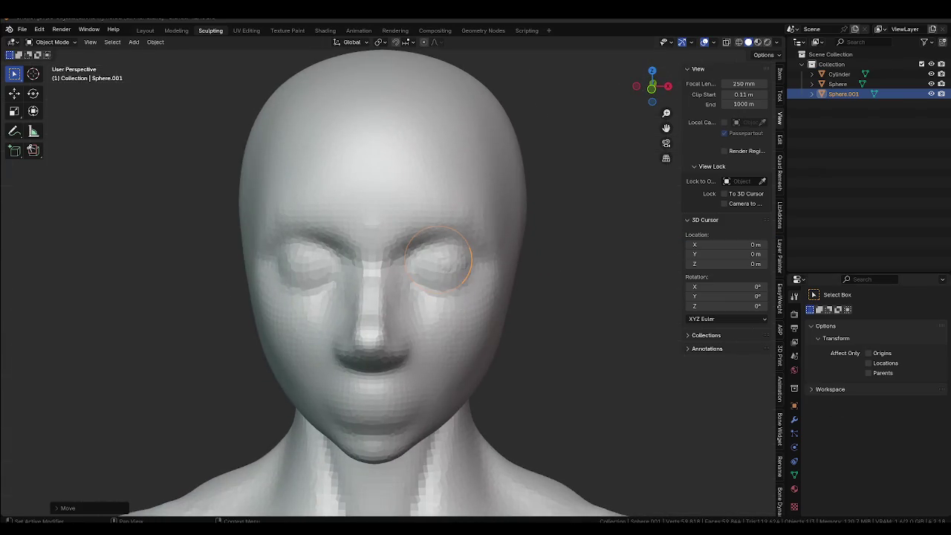
click(794, 419)
Add a Mirror modifier to the eyeball sphere, mirrored across the head Sphere.
click(835, 316)
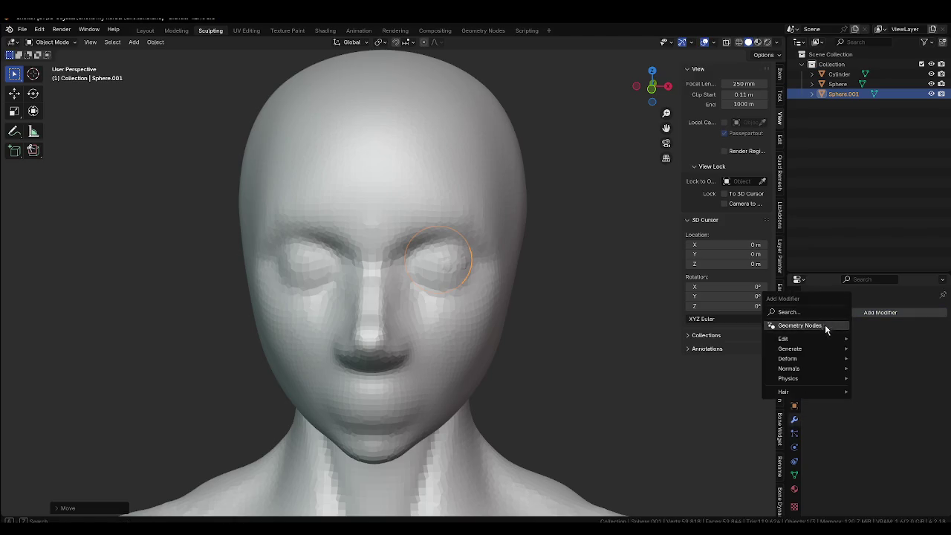
click(801, 310)
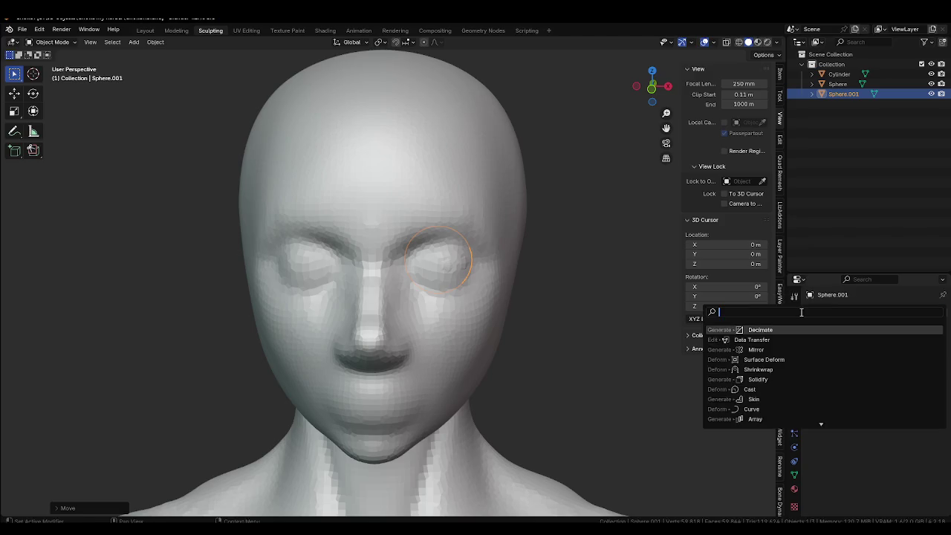
click(781, 349)
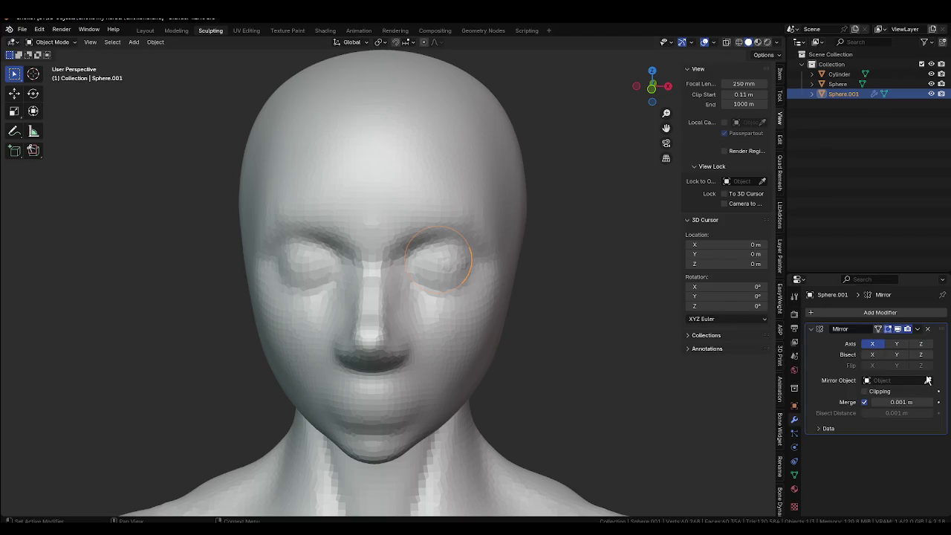
mouse_move(518, 340)
alt+middle_down()
mouse_move(552, 319)
mouse_move(408, 312)
alt+middle_up()
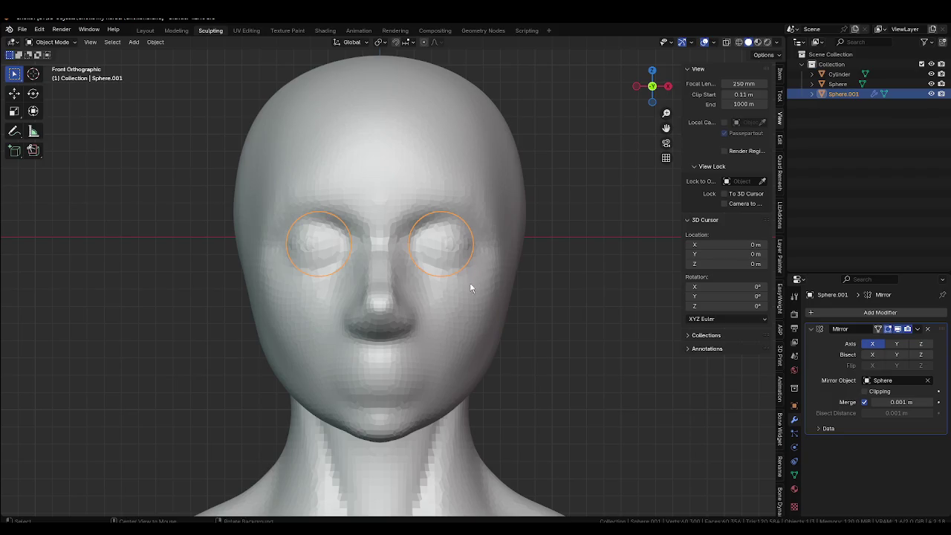
Attempt an X-axis duplicate of the eyeball sphere, then cancel and undo it.
key(alt+z)
key(shift+d)
key(x)
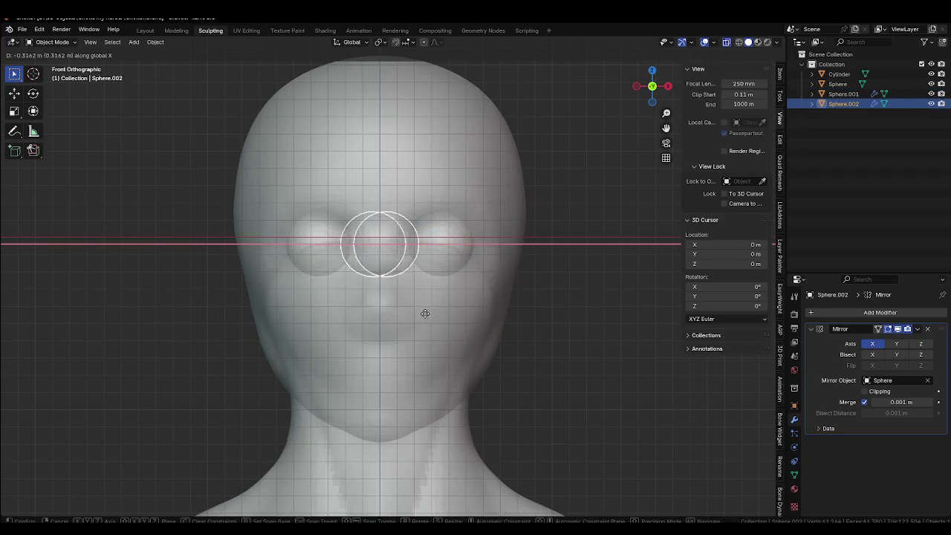
key(Escape)
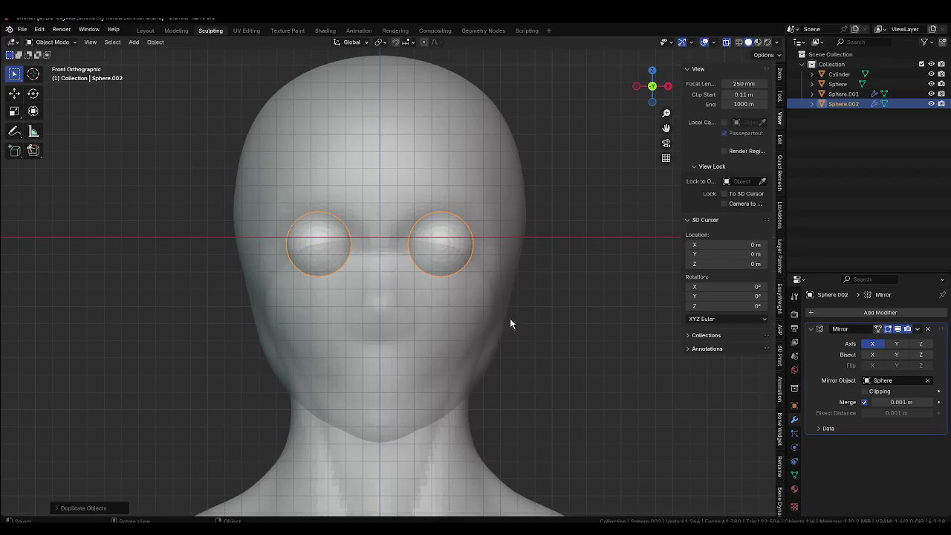
key(ctrl+z)
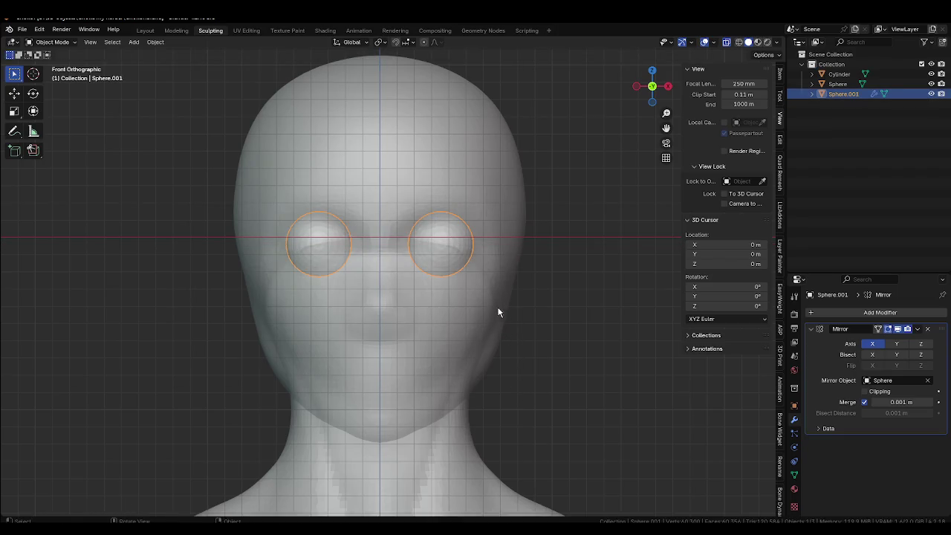
Select the head mesh from the right side view.
key(KP_3)
shift+middle_drag(413, 323, 465, 327)
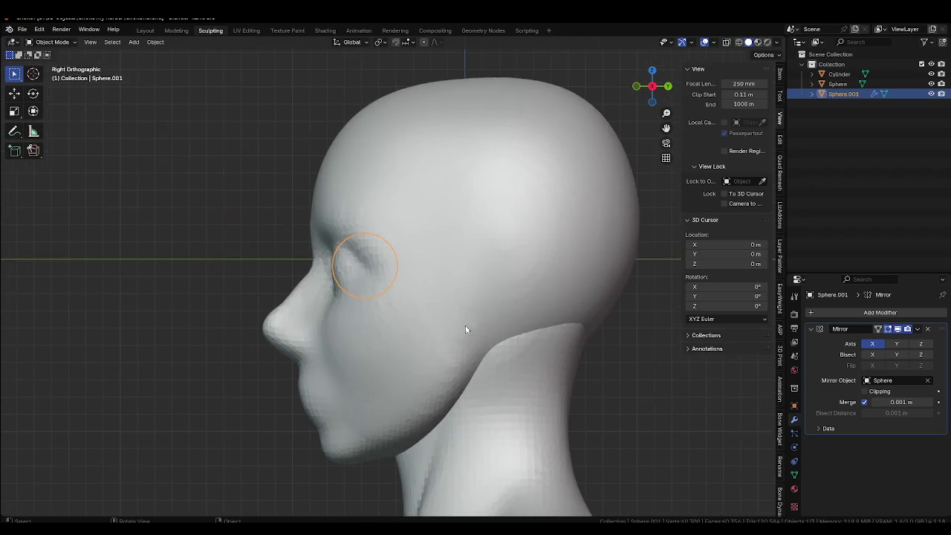
click(415, 315)
scroll(408, 323, up, 2)
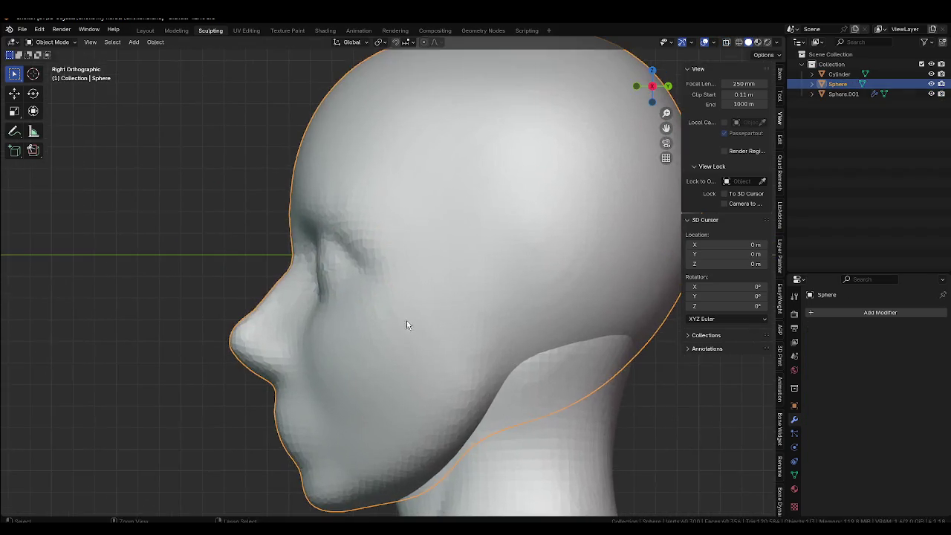
Enter Sculpt Mode and set viewport shading to a beige matcap with Random colours.
click(419, 379)
click(775, 45)
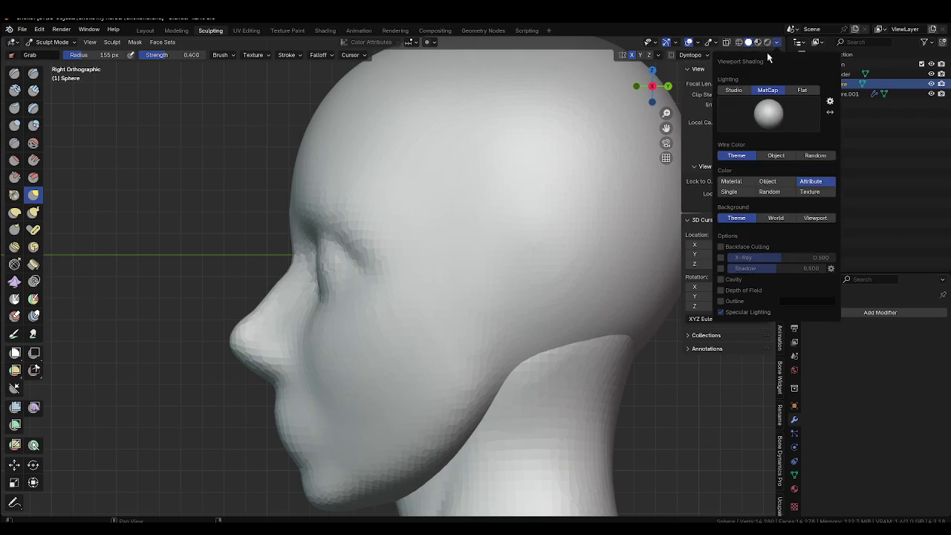
click(772, 115)
click(686, 157)
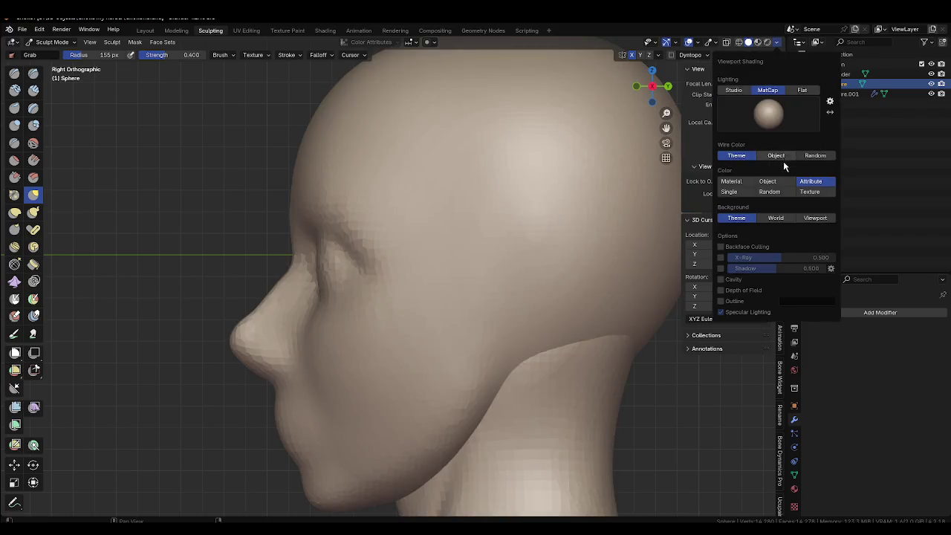
click(770, 192)
From the front view, resize the Draw Sharp brush and carve around both eyes.
key(KP_1)
key(f)
click(461, 276)
scroll(471, 275, up, 2)
drag(471, 276, 454, 262)
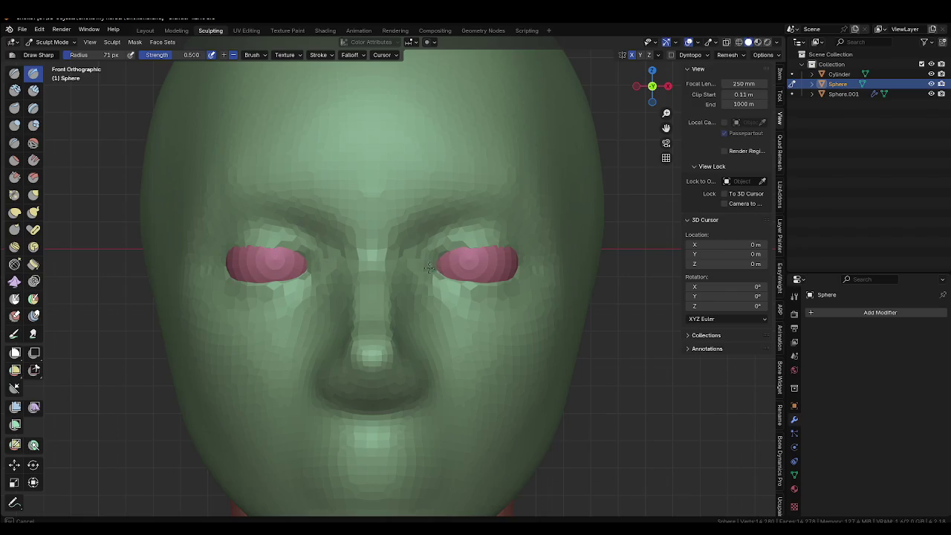
Shrink the Draw Sharp brush to 51 px and sculpt the upper eyelids over both eyes.
key(f)
click(460, 257)
drag(442, 251, 459, 250)
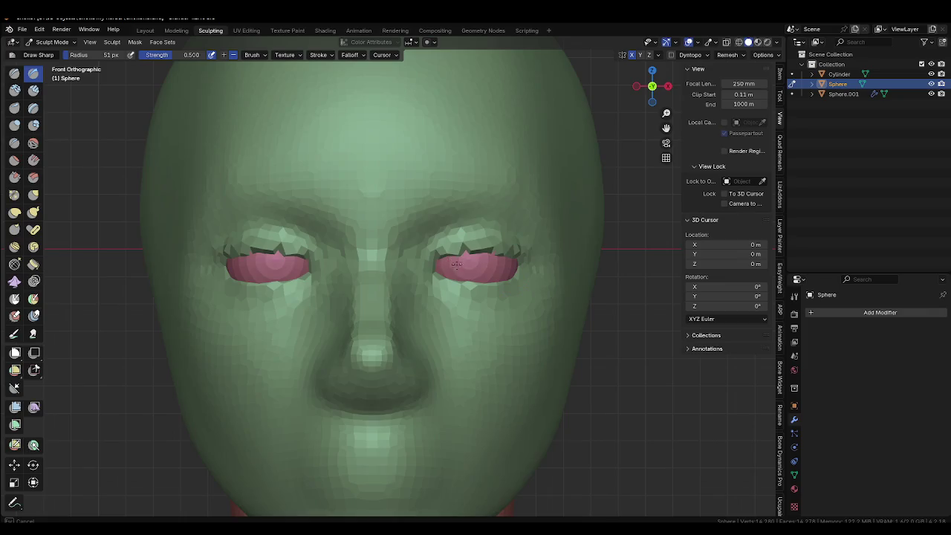
mouse_move(422, 268)
middle_down()
mouse_move(479, 245)
mouse_move(435, 319)
middle_up()
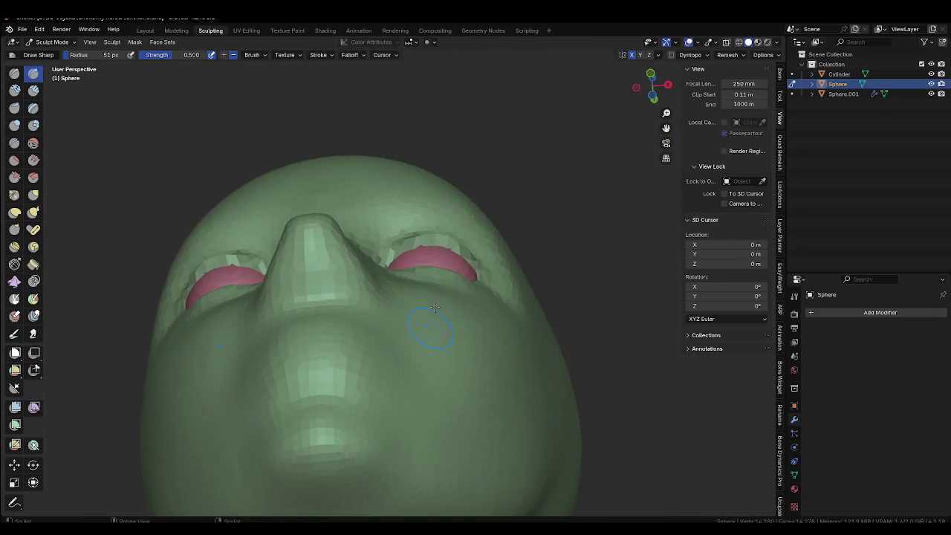
Switch to the Grab brush and enlarge it to 98 px at 0.400 strength.
key(g)
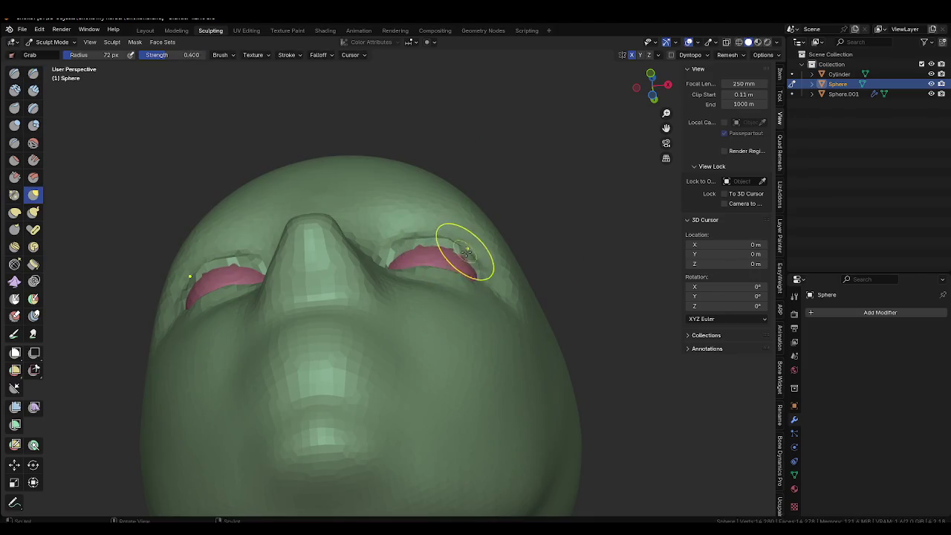
mouse_move(467, 272)
middle_down()
mouse_move(436, 304)
mouse_move(458, 338)
mouse_move(414, 364)
mouse_move(452, 270)
mouse_move(446, 309)
middle_up()
key(f)
click(439, 304)
scroll(478, 374, down, 2)
scroll(414, 364, down, 2)
scroll(446, 309, up, 3)
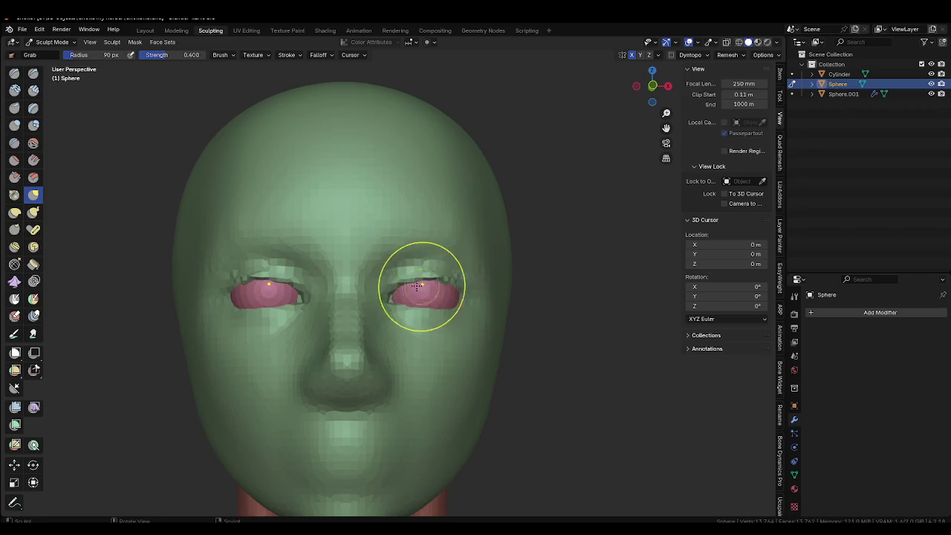
Inspect the eyelids from above, front and side, then begin setting the remesh voxel size.
mouse_move(430, 317)
middle_down()
mouse_move(418, 330)
mouse_move(428, 334)
mouse_move(439, 377)
middle_up()
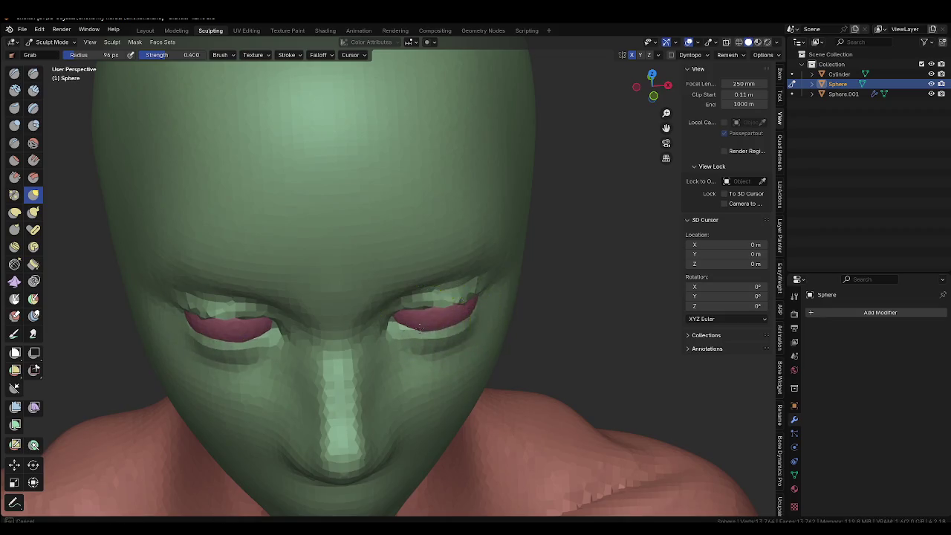
middle_drag(420, 327, 379, 290)
scroll(381, 291, up, 3)
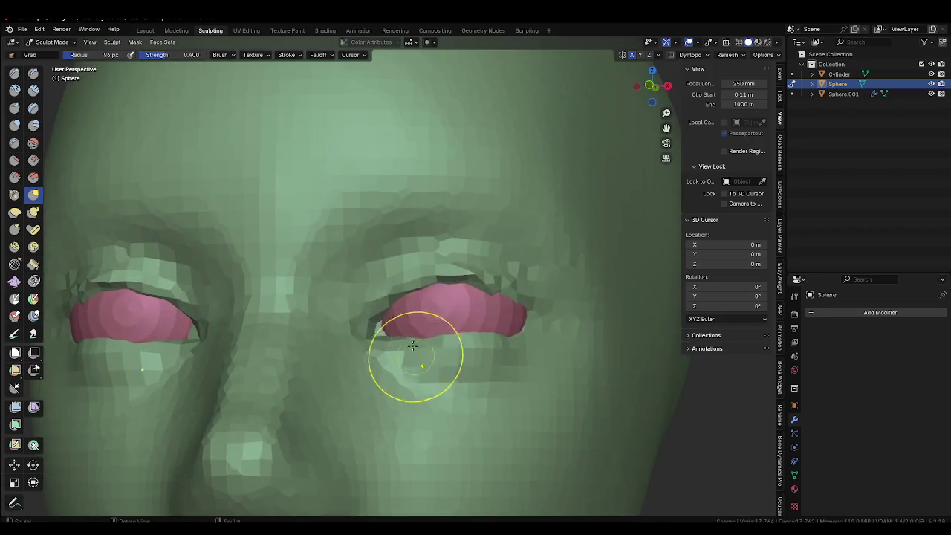
middle_drag(383, 310, 345, 279)
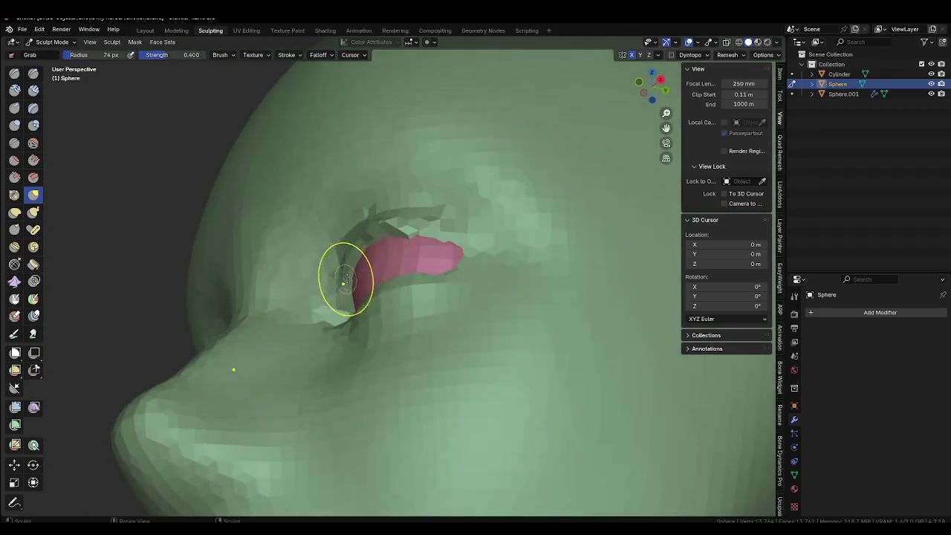
middle_drag(376, 245, 467, 265)
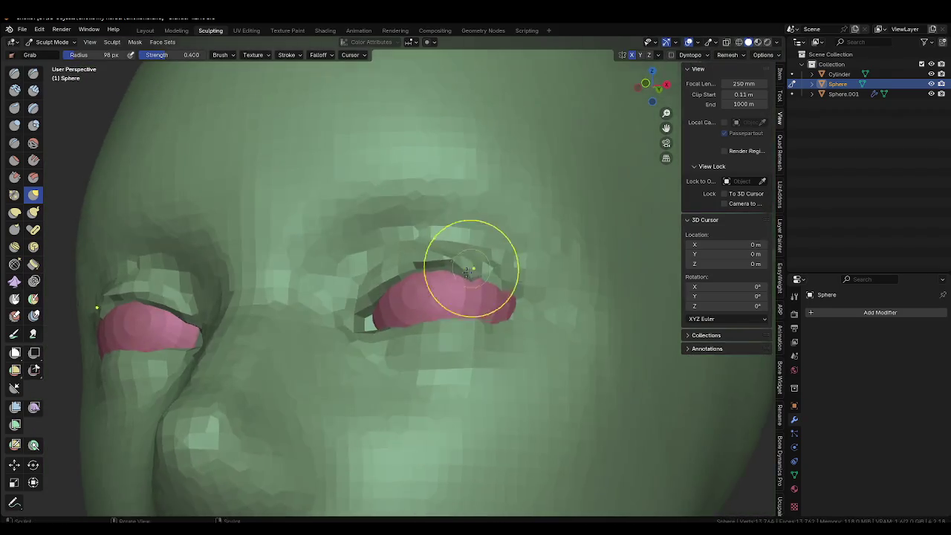
scroll(484, 334, down, 3)
scroll(468, 353, down, 2)
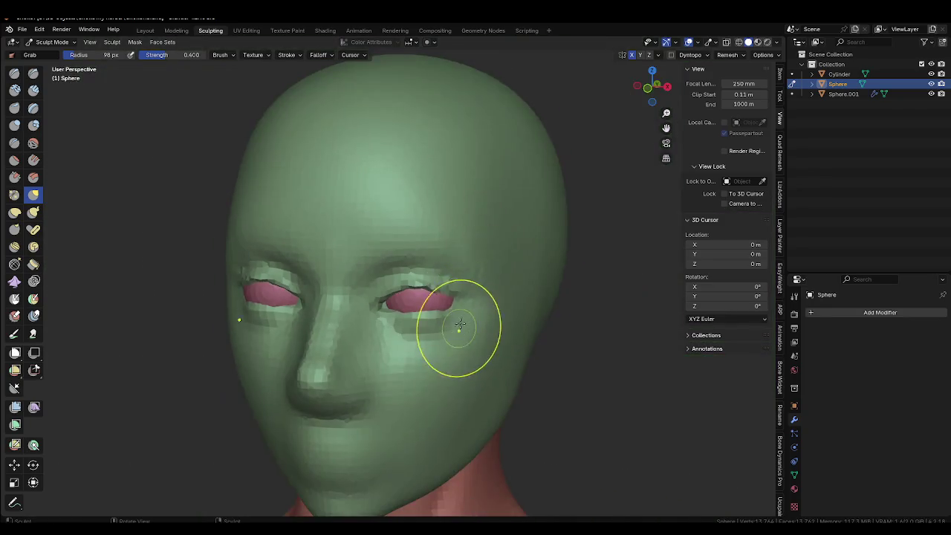
key(r)
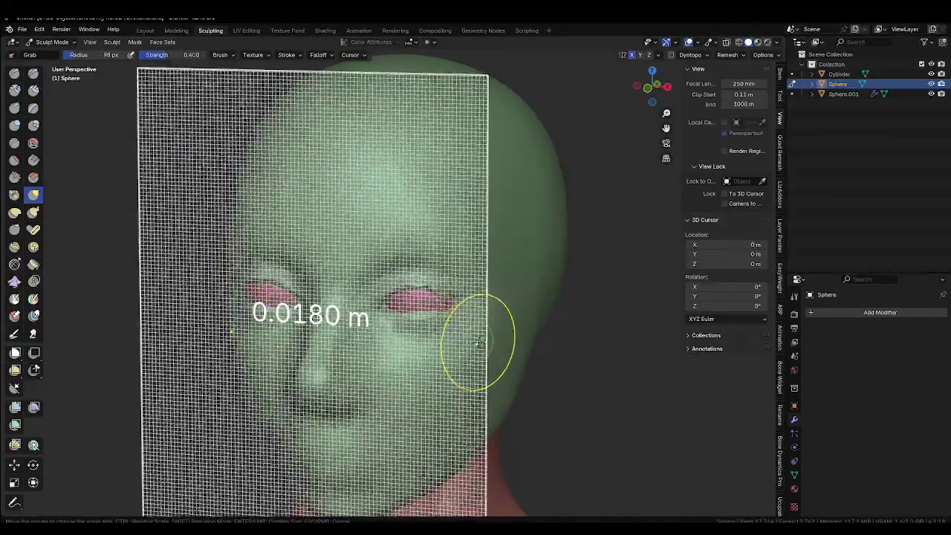
Set the remesh voxel size to 0.0155 m, remesh the head, and select the Crease brush.
click(479, 347)
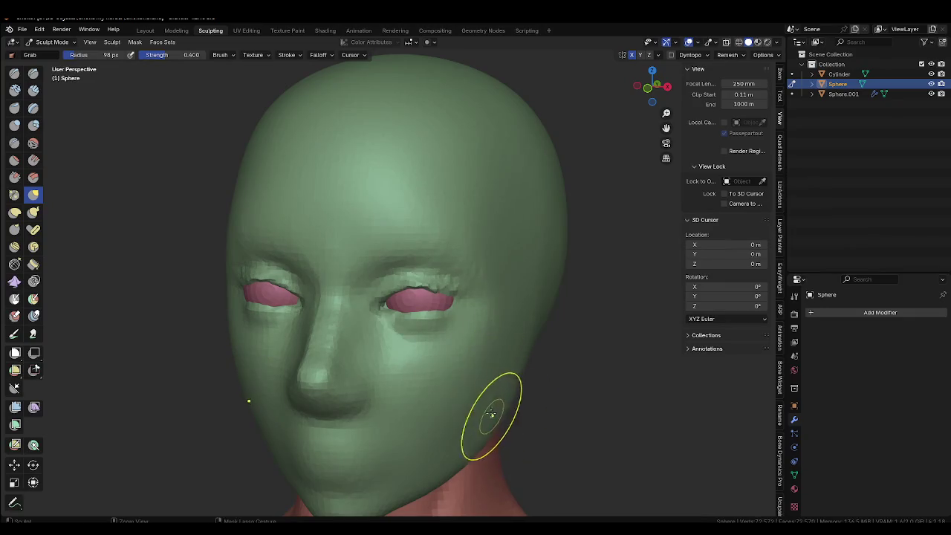
scroll(475, 375, down, 5)
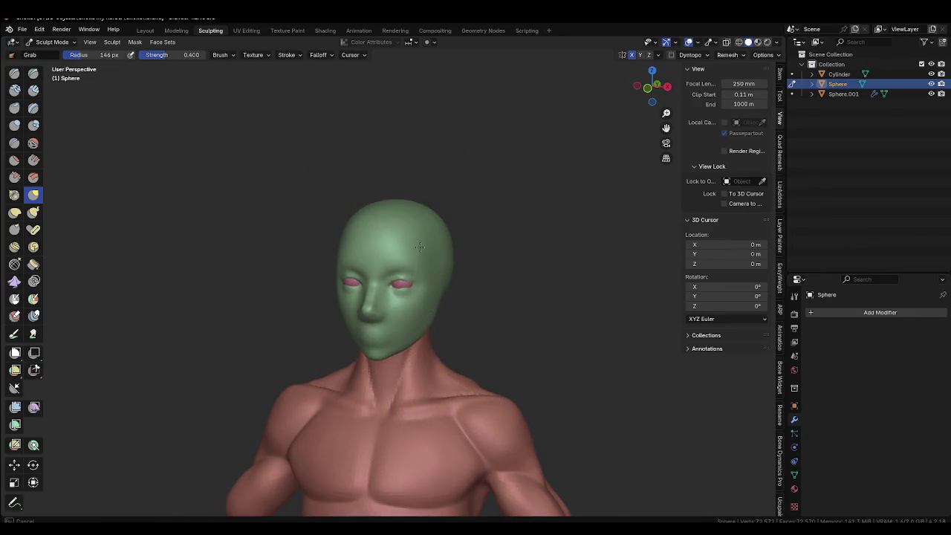
scroll(482, 434, up, 5)
key(shift+c)
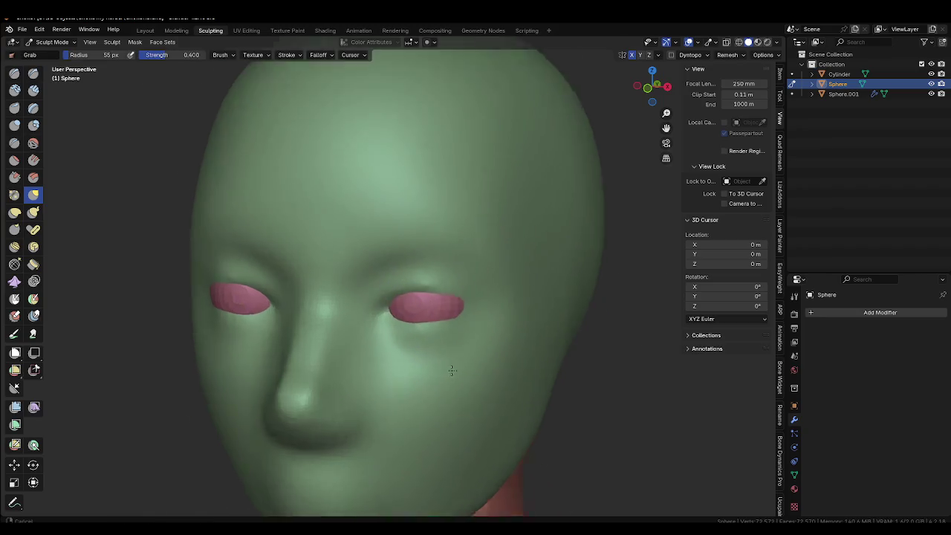
scroll(420, 300, up, 4)
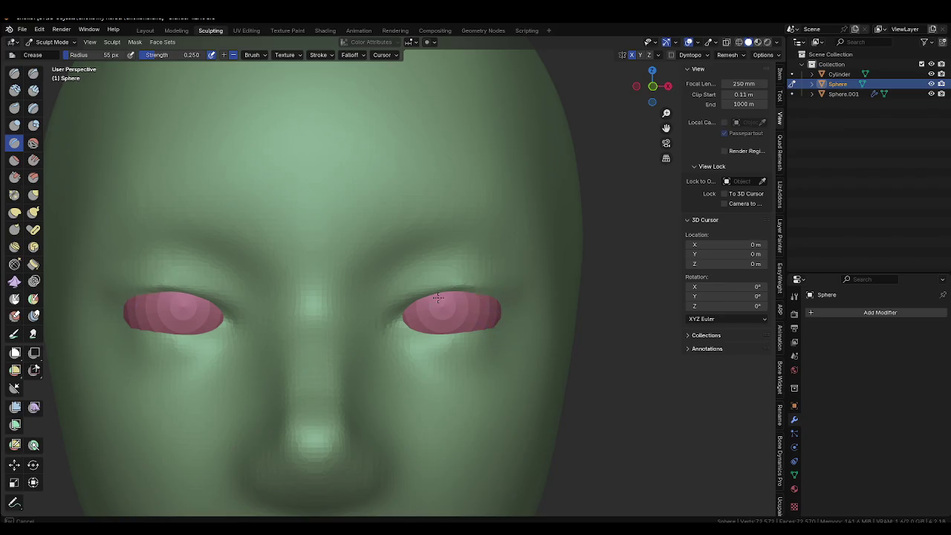
Crease the lower eyelids under both eyes and sharpen the inner eye corners.
mouse_move(401, 319)
middle_down()
mouse_move(499, 271)
mouse_move(506, 292)
middle_up()
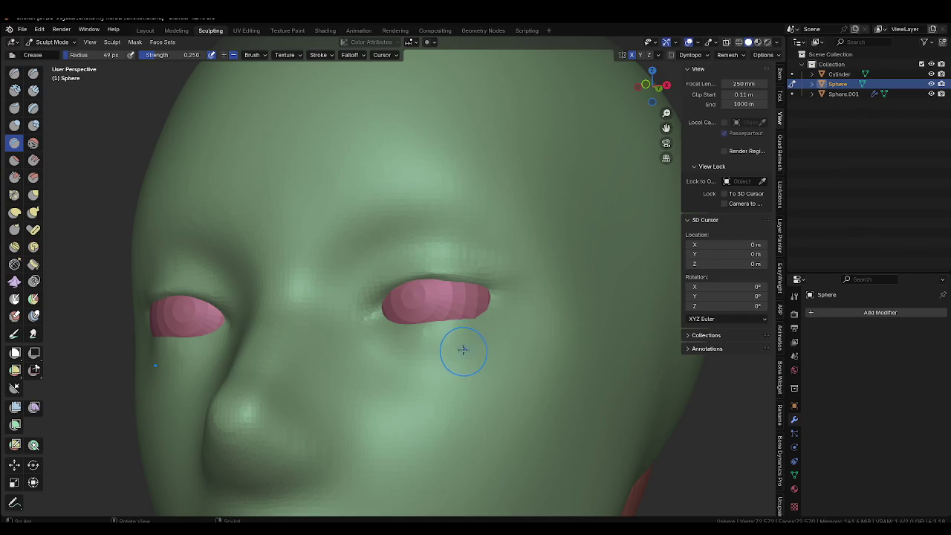
middle_drag(443, 332, 418, 350)
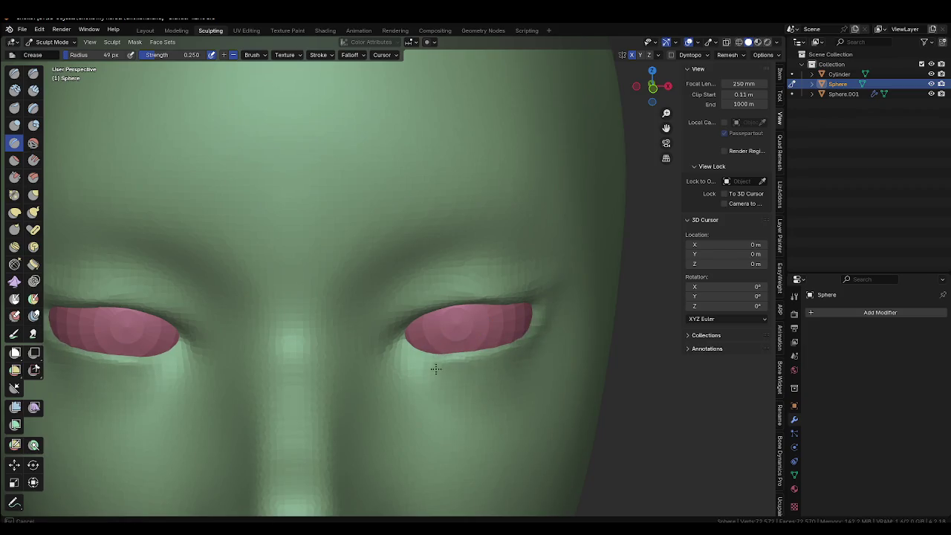
mouse_move(463, 369)
mouse_down()
mouse_move(538, 329)
mouse_move(405, 349)
mouse_up()
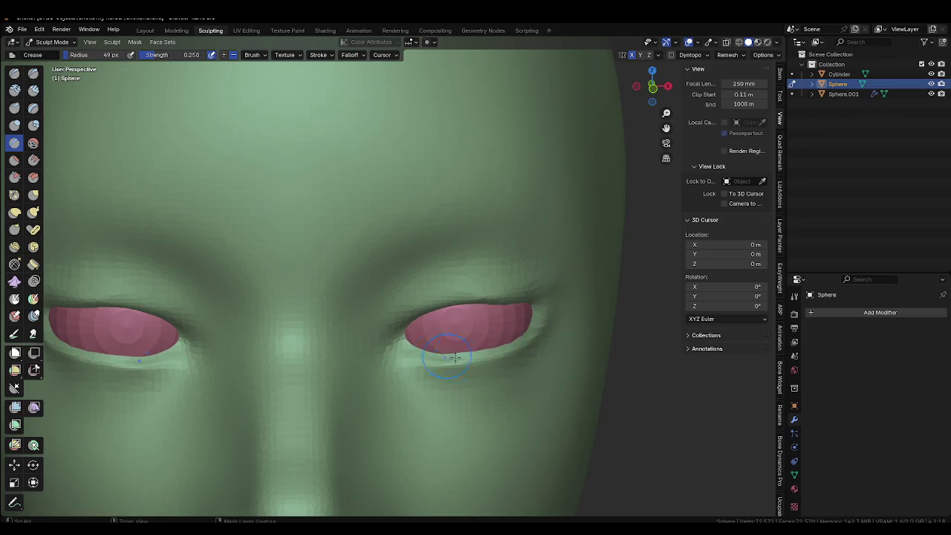
middle_drag(405, 349, 392, 325)
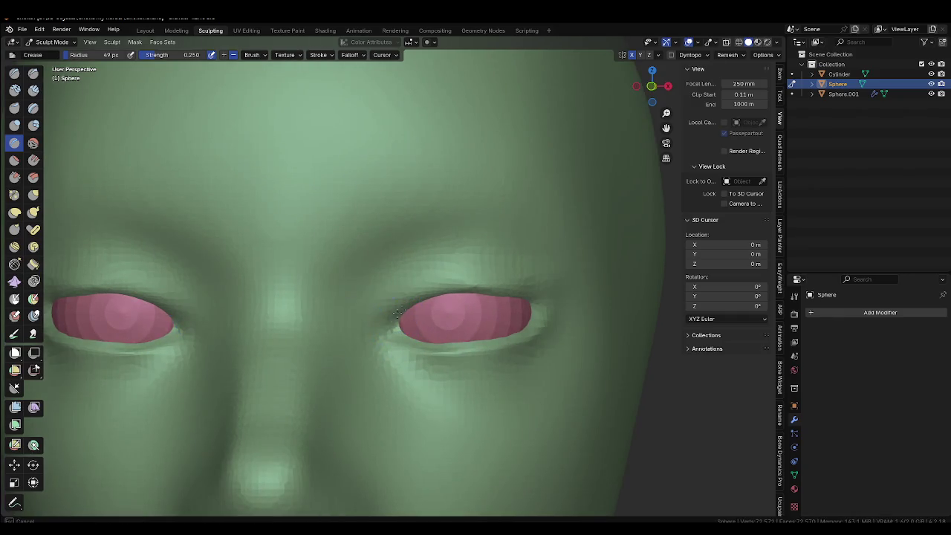
drag(397, 313, 375, 326)
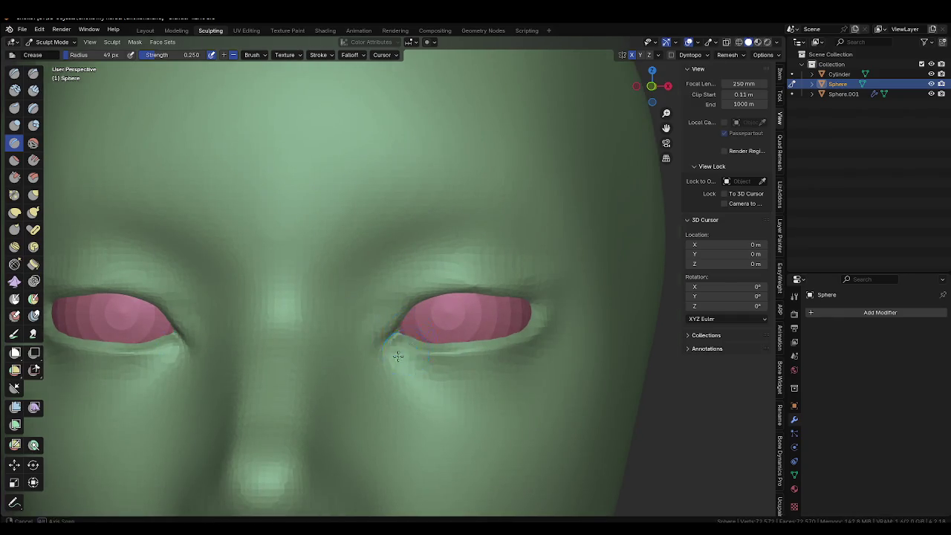
Carve the upper eyelid creases and deepen the upper-inner folds above both eyes.
middle_drag(398, 356, 389, 334)
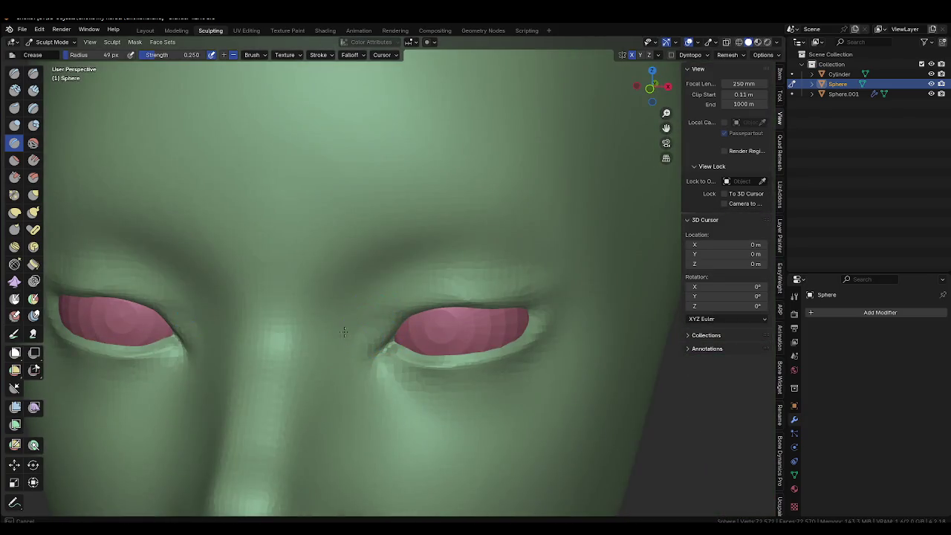
drag(471, 260, 409, 275)
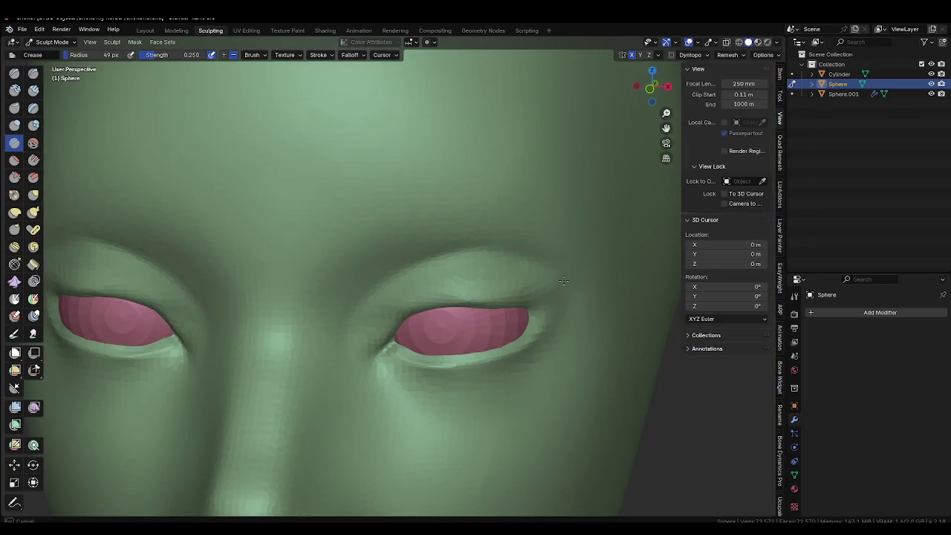
drag(363, 311, 443, 249)
middle_drag(544, 308, 463, 295)
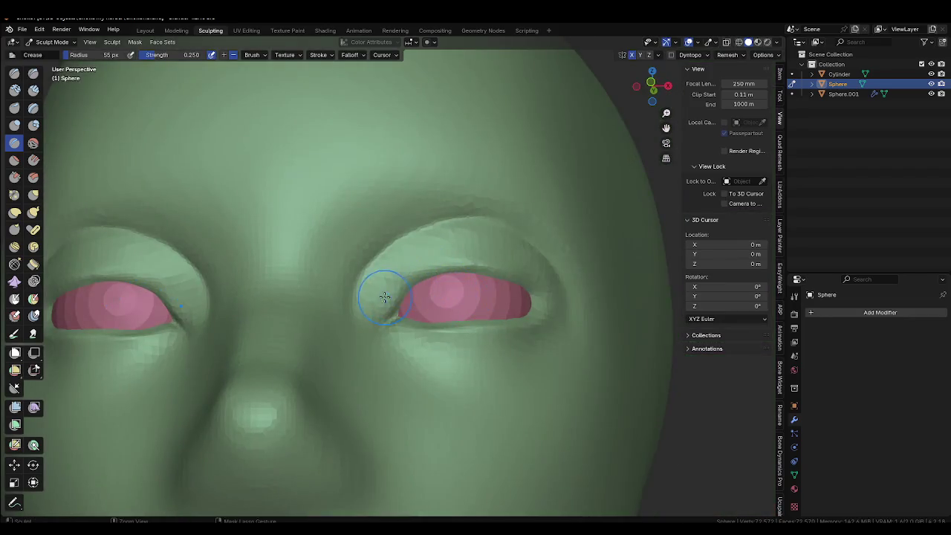
Build up the upper eyelid edge with the Draw brush, then return to Crease.
key(x)
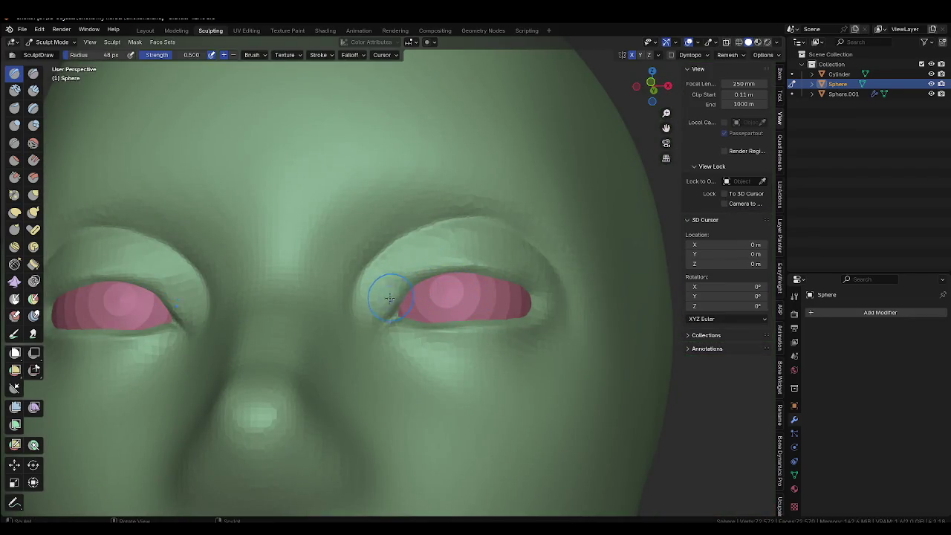
drag(407, 282, 483, 269)
middle_drag(512, 296, 496, 302)
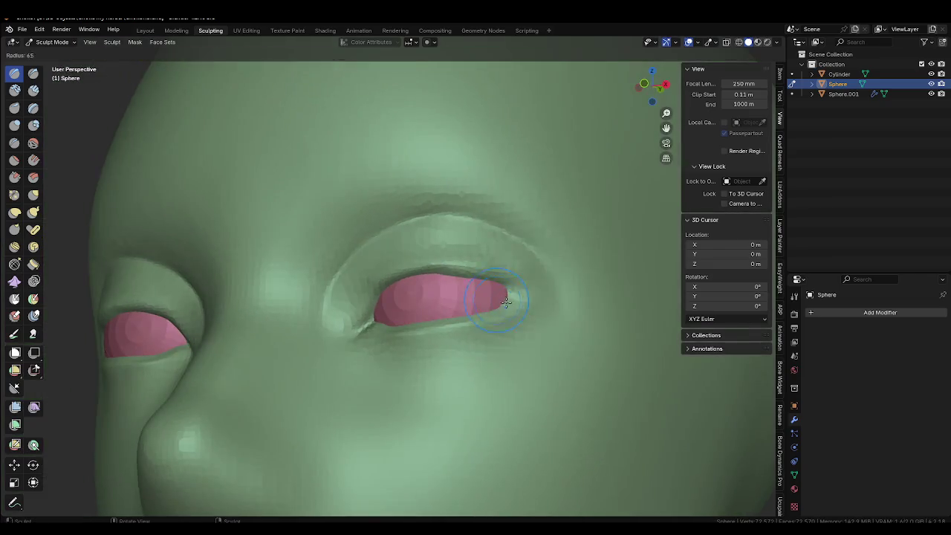
key(shift+c)
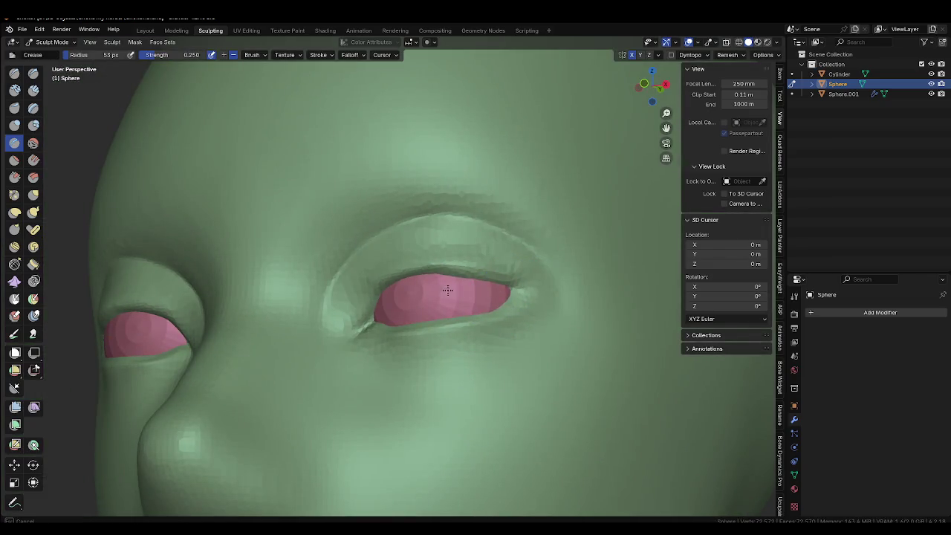
middle_drag(433, 313, 457, 356)
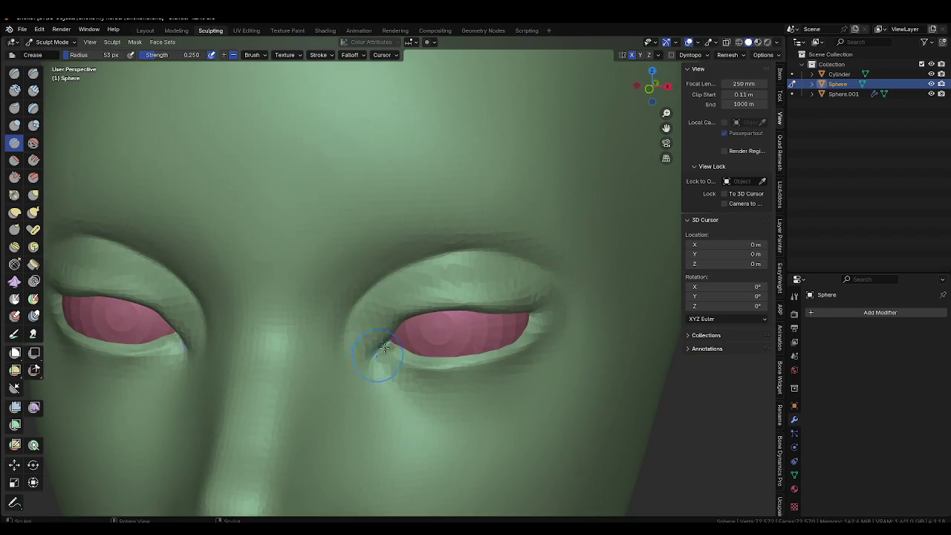
scroll(394, 346, down, 3)
scroll(439, 342, down, 2)
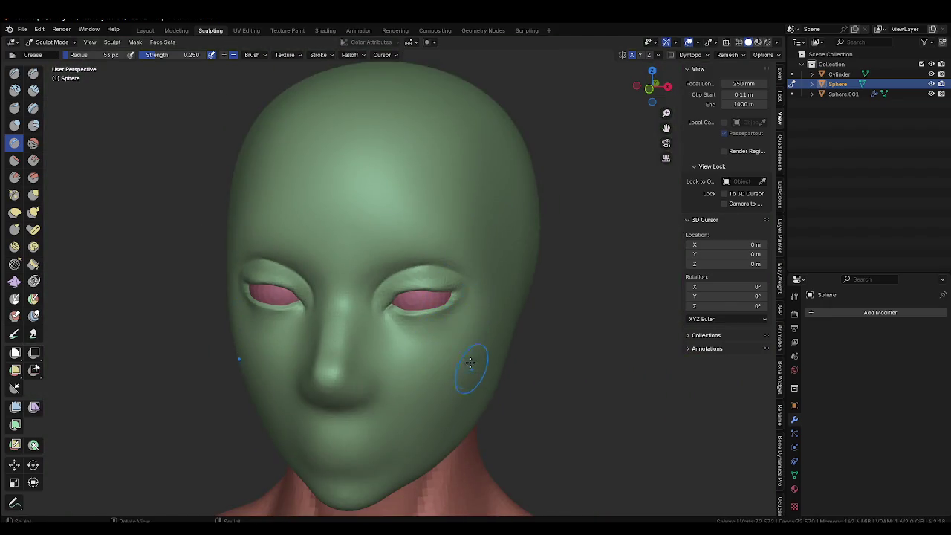
mouse_move(452, 330)
middle_down()
mouse_move(470, 315)
mouse_move(445, 306)
middle_up()
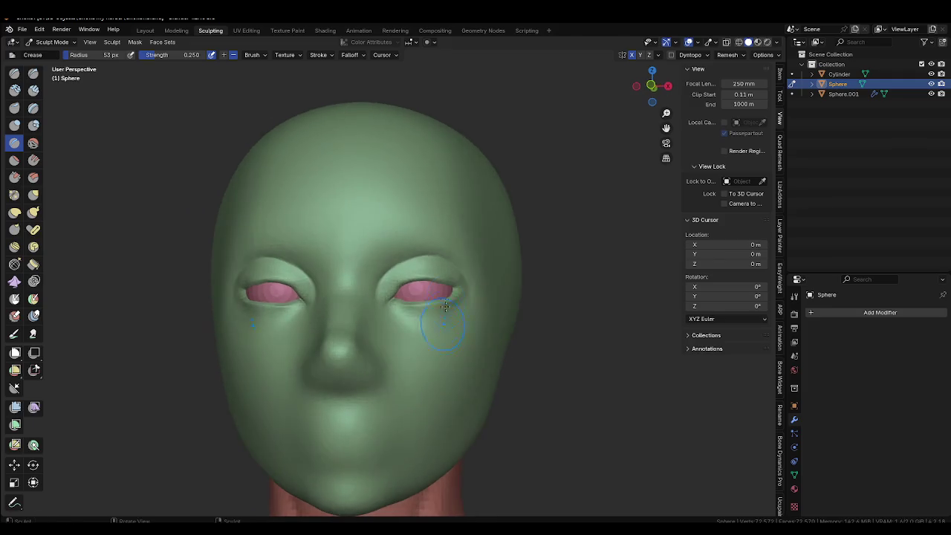
Set the Grab brush to 134 px and zoom in close on the left eye.
key(g)
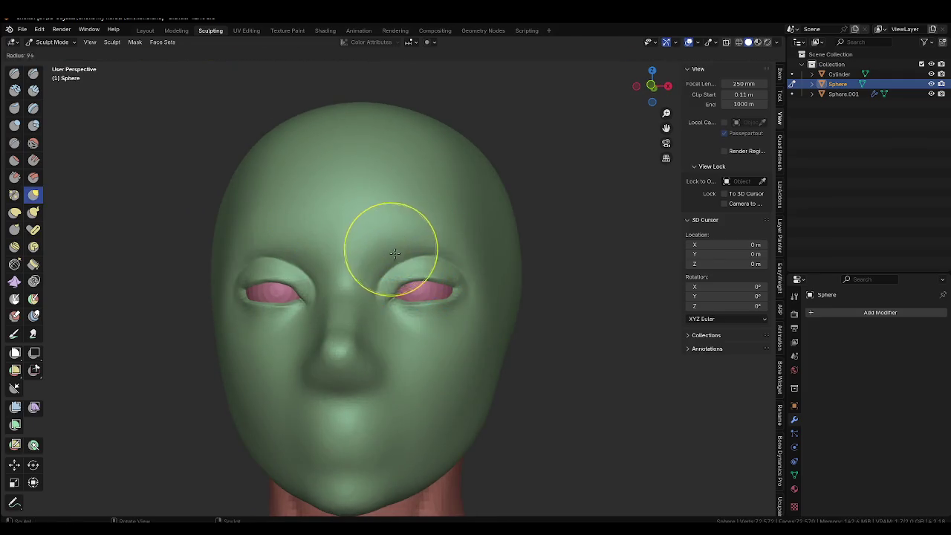
key(f)
click(392, 269)
mouse_move(479, 289)
middle_down()
mouse_move(446, 312)
mouse_move(400, 375)
mouse_move(414, 290)
mouse_move(430, 303)
mouse_move(387, 276)
middle_up()
scroll(445, 312, up, 3)
scroll(400, 375, down, 3)
scroll(431, 304, up, 2)
Crease a groove along the lower eyelid with the Crease brush.
key(shift+c)
drag(369, 276, 350, 249)
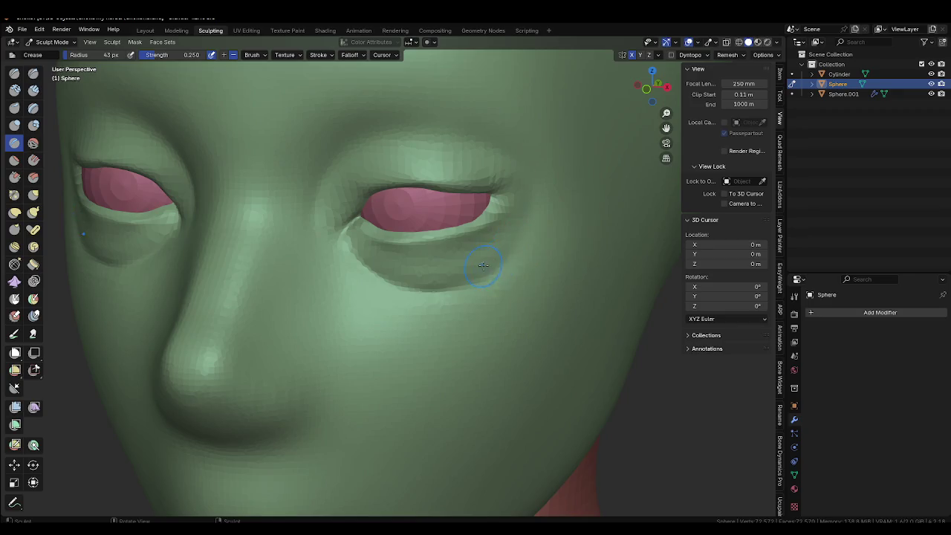
drag(350, 251, 407, 268)
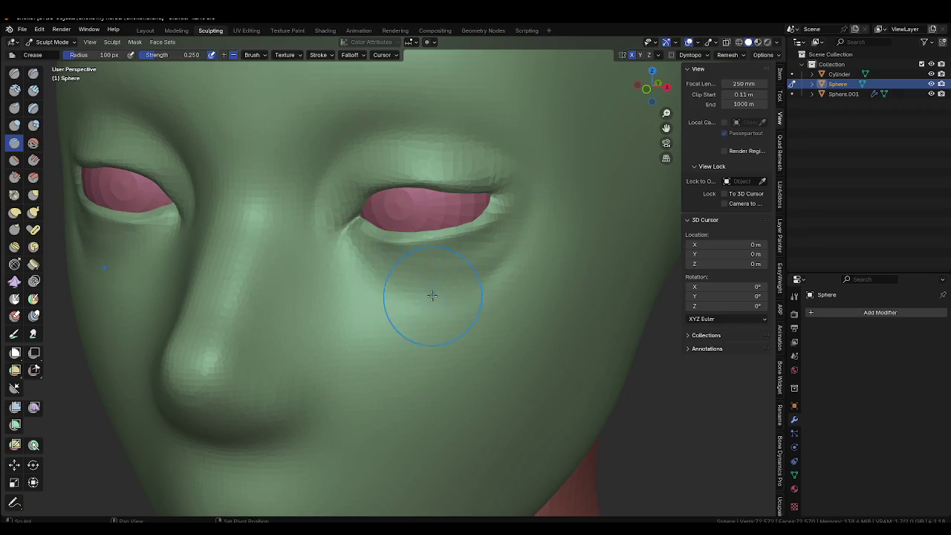
scroll(460, 322, down, 2)
middle_drag(441, 356, 452, 301)
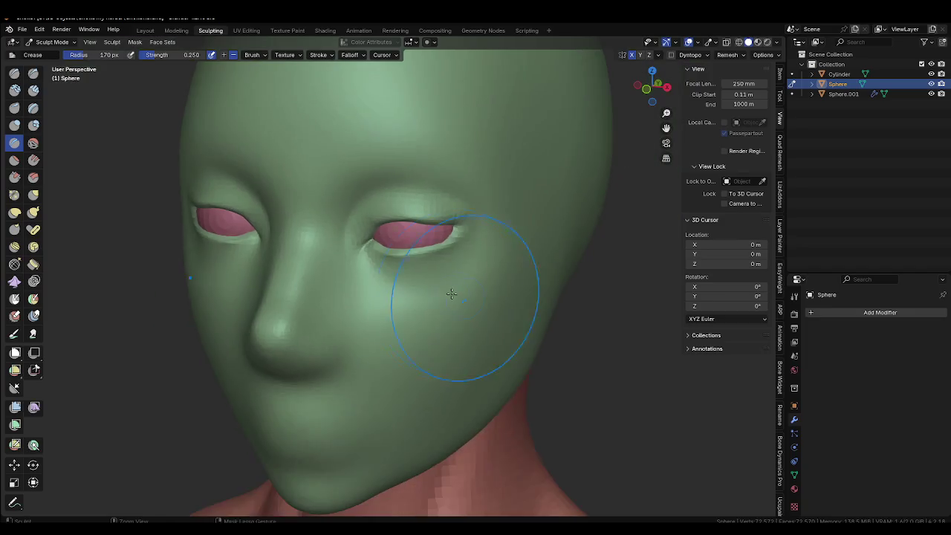
Switch to the Grab brush and shrink its radius for eyelid work.
key(g)
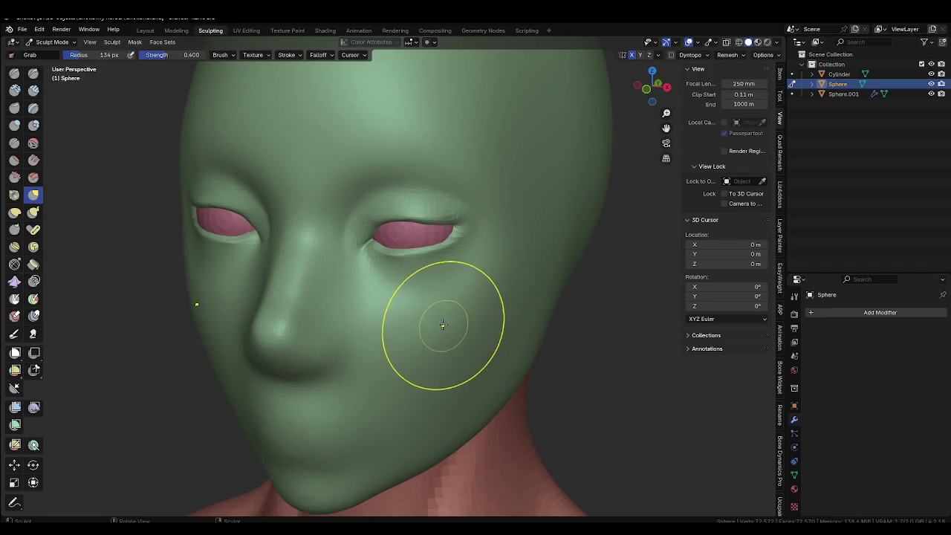
mouse_move(421, 346)
middle_down()
mouse_move(462, 312)
mouse_move(435, 344)
middle_up()
key(f)
click(446, 327)
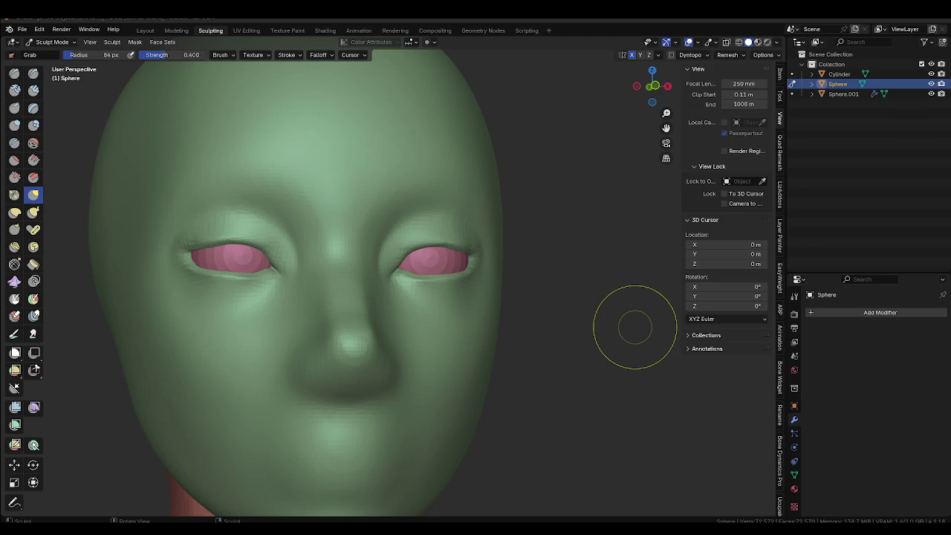
scroll(401, 282, up, 3)
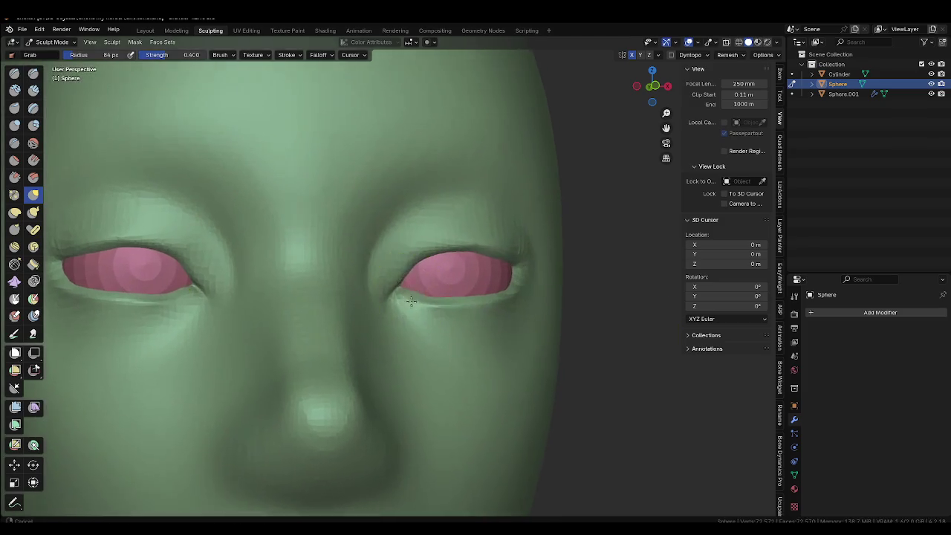
key(f)
click(392, 307)
Pull the eyelid shape around both eyes, then enlarge the Grab brush.
drag(395, 305, 420, 307)
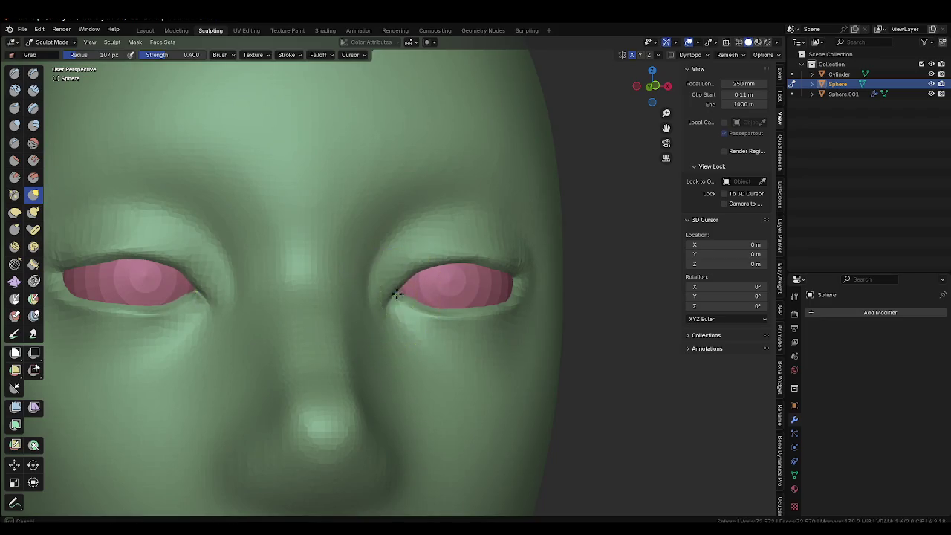
scroll(419, 306, down, 3)
scroll(431, 248, down, 2)
key(f)
click(397, 215)
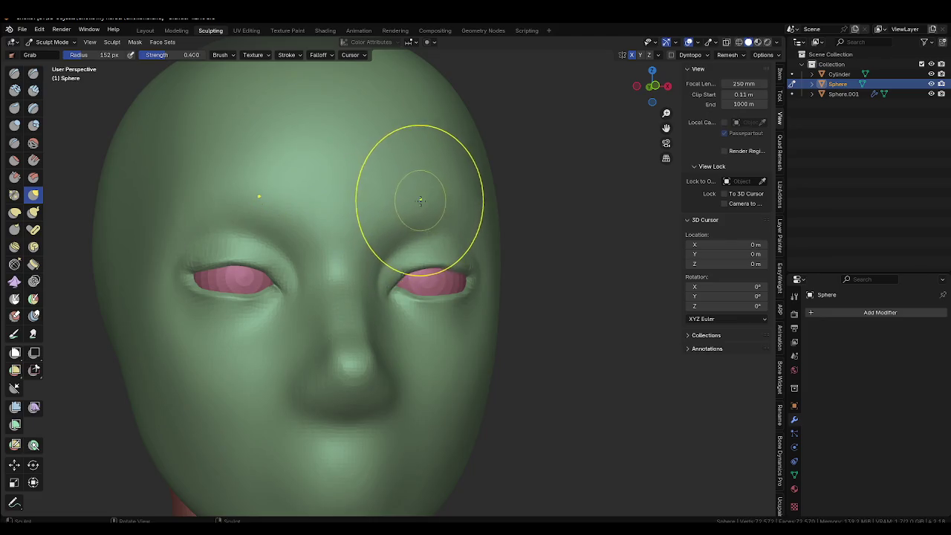
Pull the right eye's outer corner outward into an almond shape.
mouse_move(420, 236)
middle_down()
mouse_move(377, 298)
mouse_move(350, 290)
mouse_move(423, 264)
middle_up()
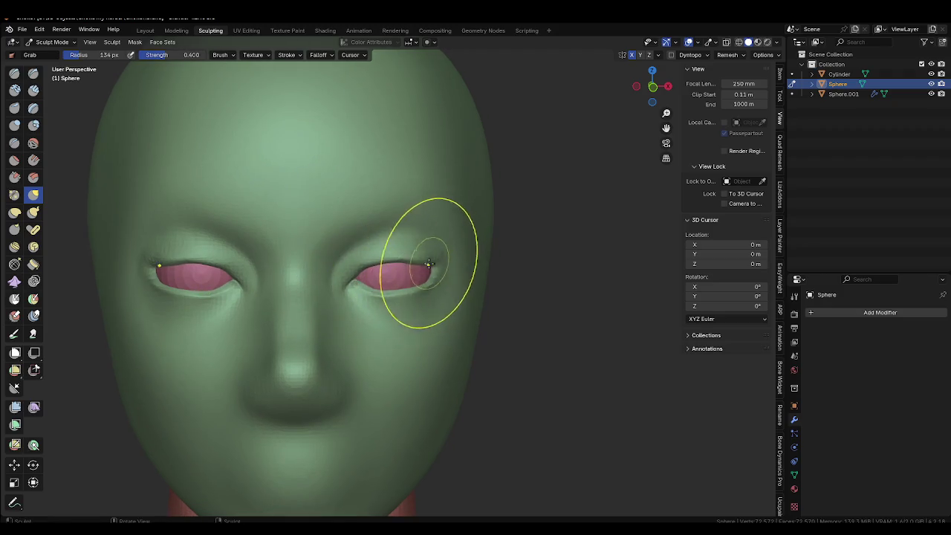
scroll(427, 258, up, 2)
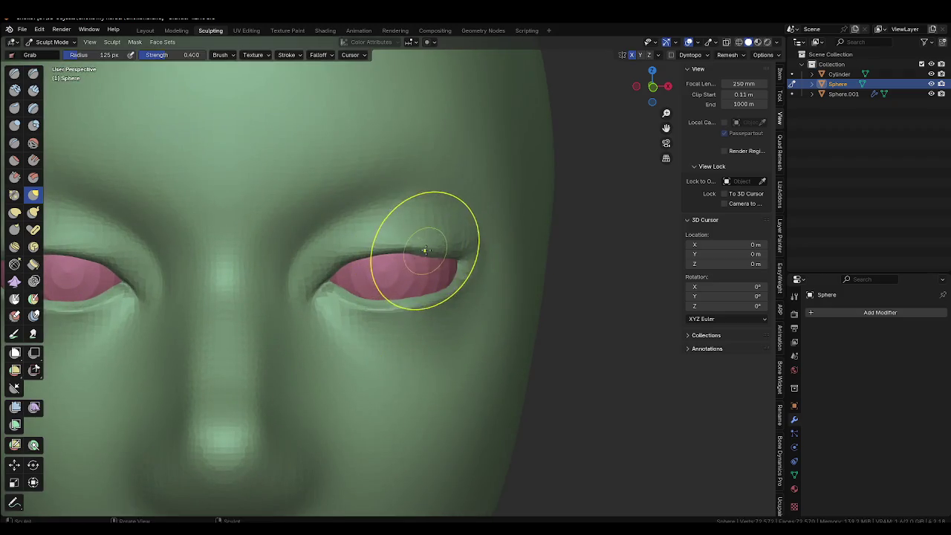
mouse_move(403, 318)
middle_down()
mouse_move(422, 271)
mouse_move(450, 275)
middle_up()
drag(450, 275, 448, 276)
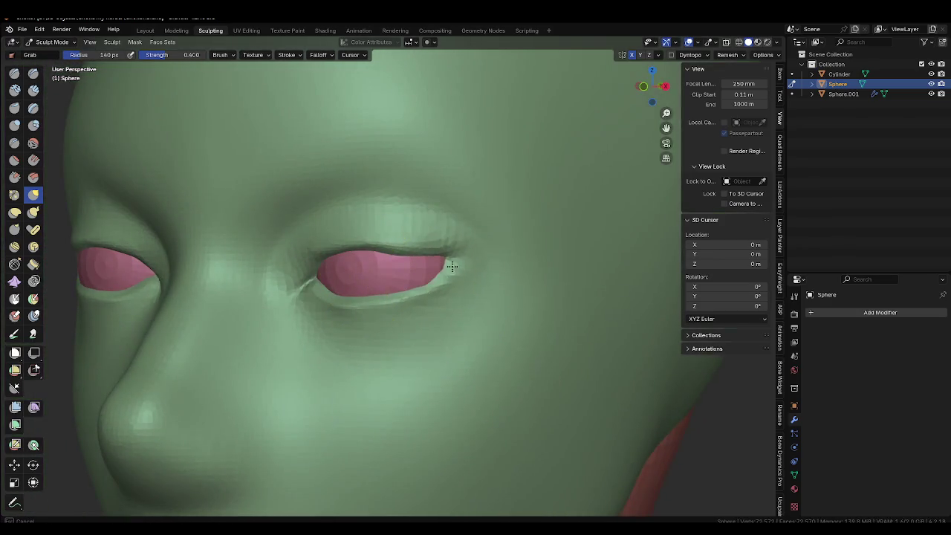
middle_drag(403, 270, 448, 252)
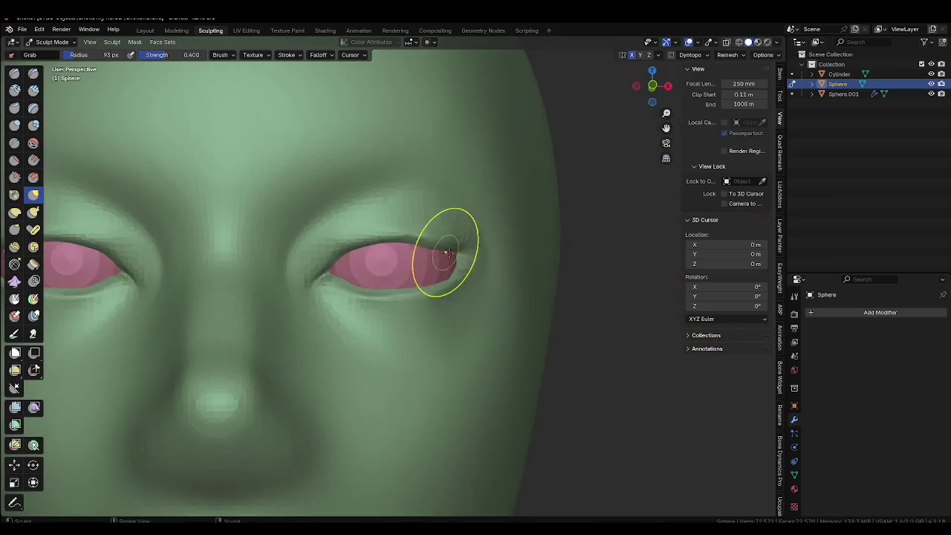
Shrink the Grab brush to 38 px and turn the face to a new angle.
key(bracketleft)
key(bracketleft)
key(bracketleft)
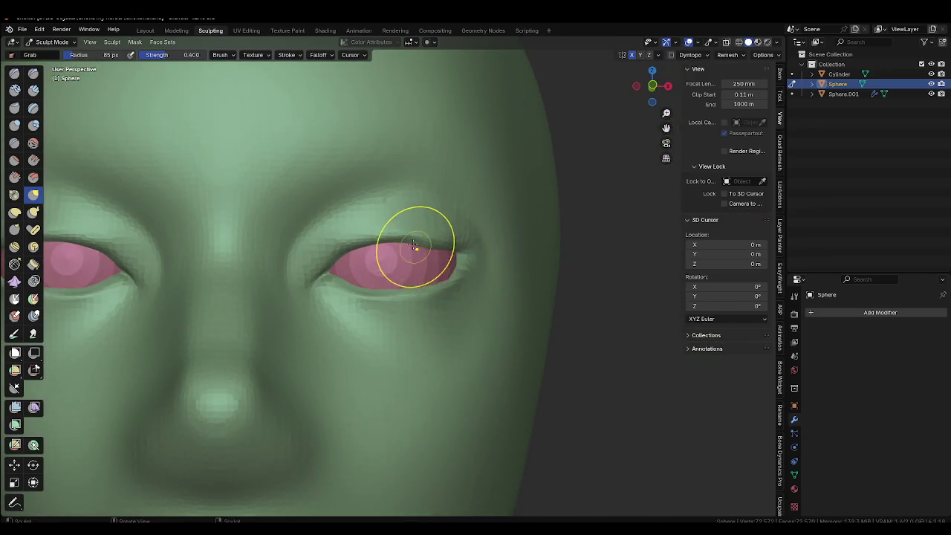
key(f)
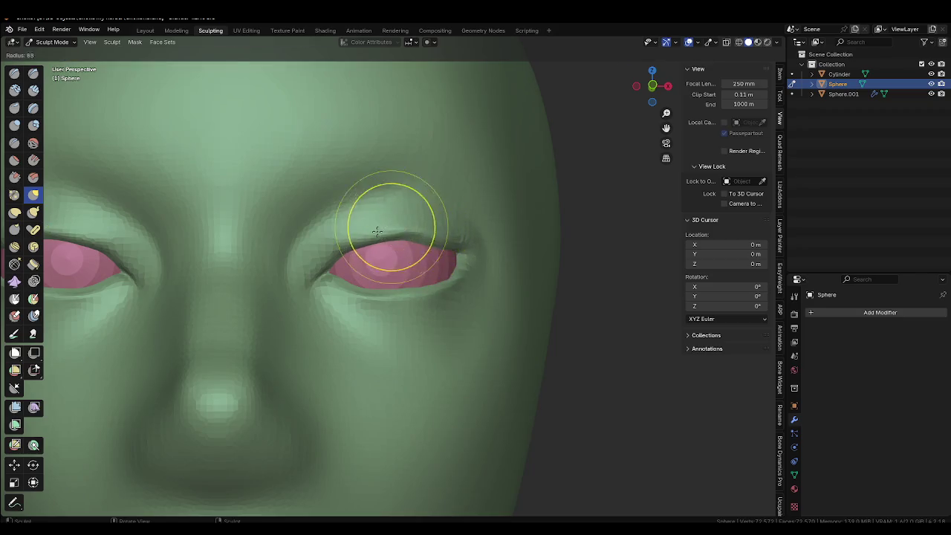
click(377, 232)
middle_drag(378, 232, 363, 244)
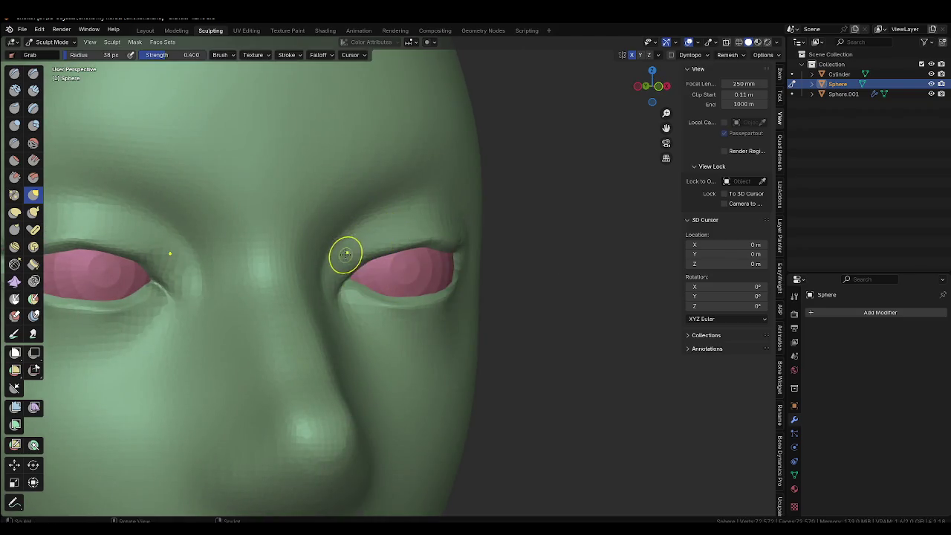
key(x)
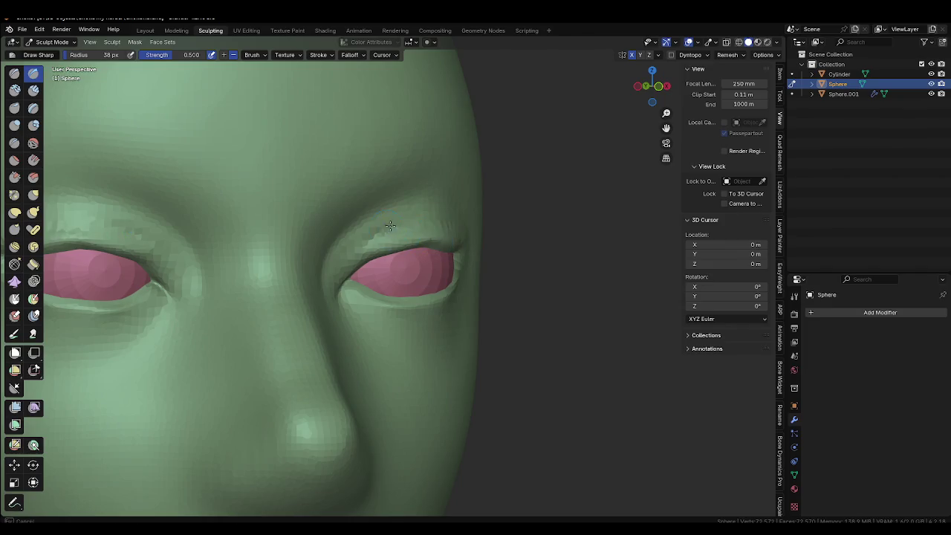
Resize the brush and use Grab to pull the right eye's outer lid corner into shape.
mouse_move(416, 220)
middle_down()
mouse_move(435, 238)
mouse_move(339, 256)
mouse_move(337, 351)
middle_up()
key(f)
click(435, 237)
scroll(398, 249, up, 3)
key(f)
click(353, 274)
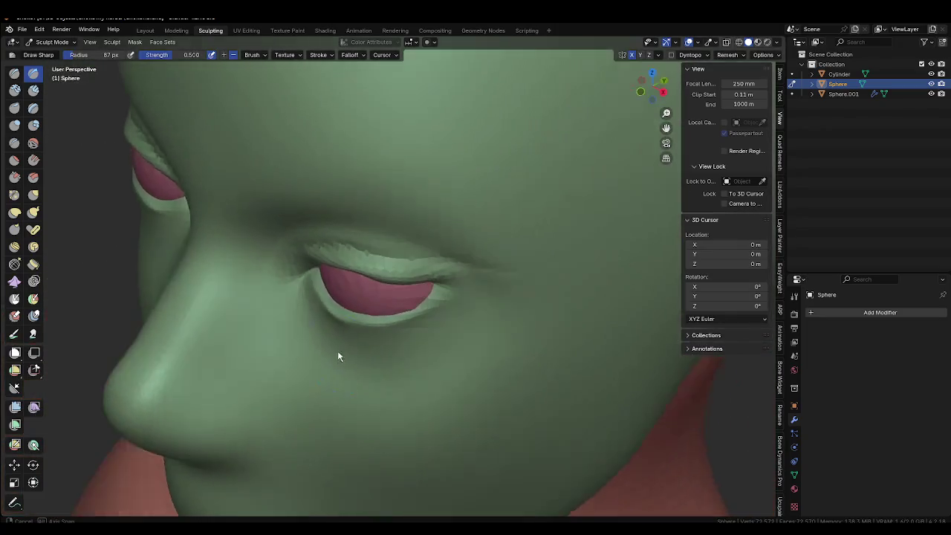
key(f)
click(320, 298)
key(g)
drag(308, 275, 309, 269)
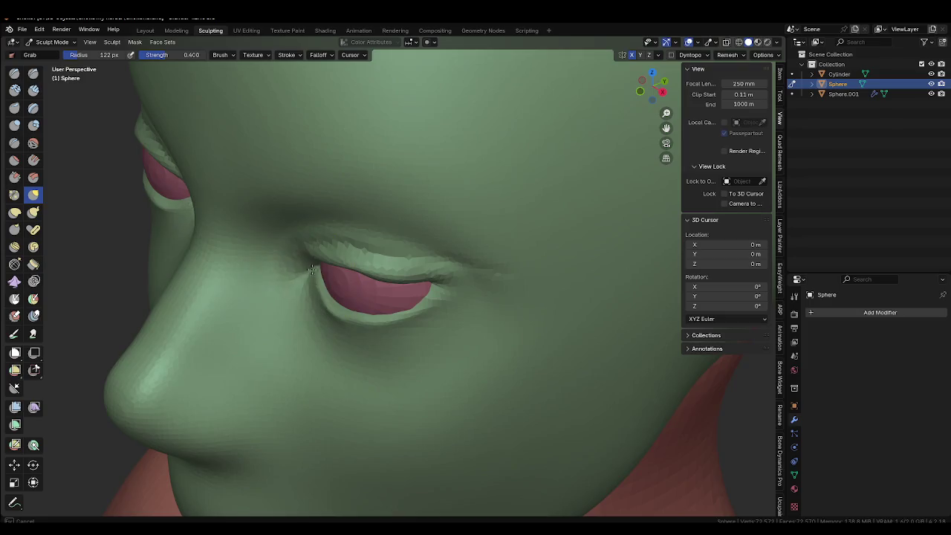
Frame the whole face from the front and set the brush size to 152 px.
mouse_move(355, 298)
middle_down()
mouse_move(402, 297)
mouse_move(389, 297)
mouse_move(436, 255)
middle_up()
scroll(453, 275, up, 5)
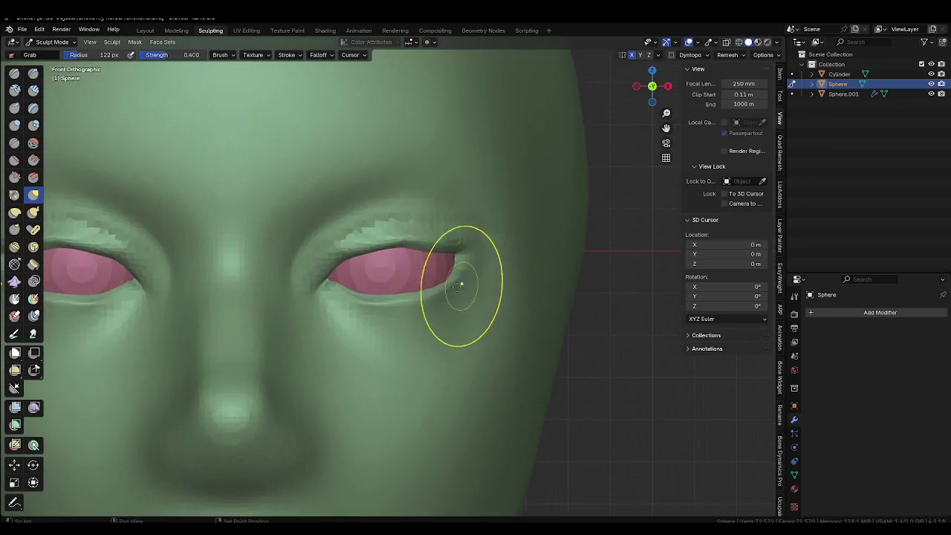
scroll(431, 321, up, 4)
scroll(431, 320, up, 1)
key(f)
click(502, 223)
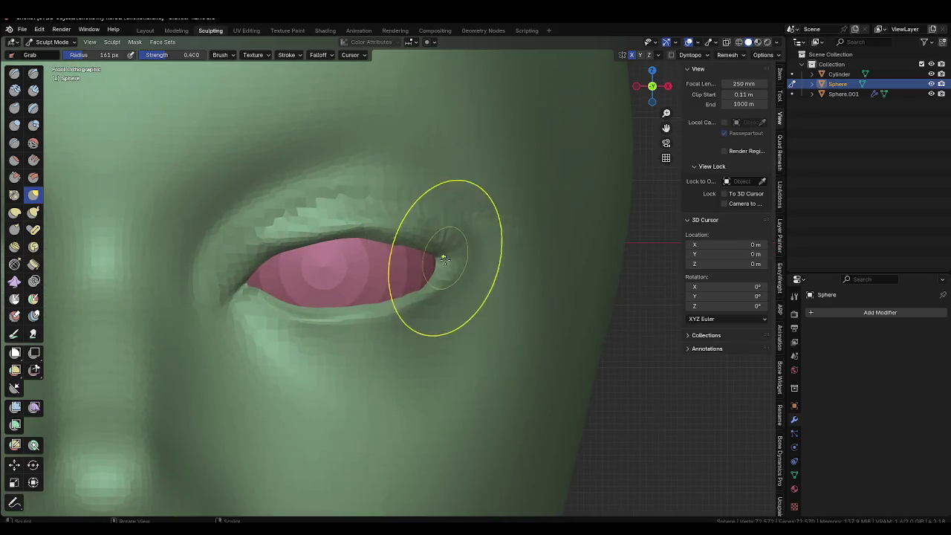
key(f)
click(394, 297)
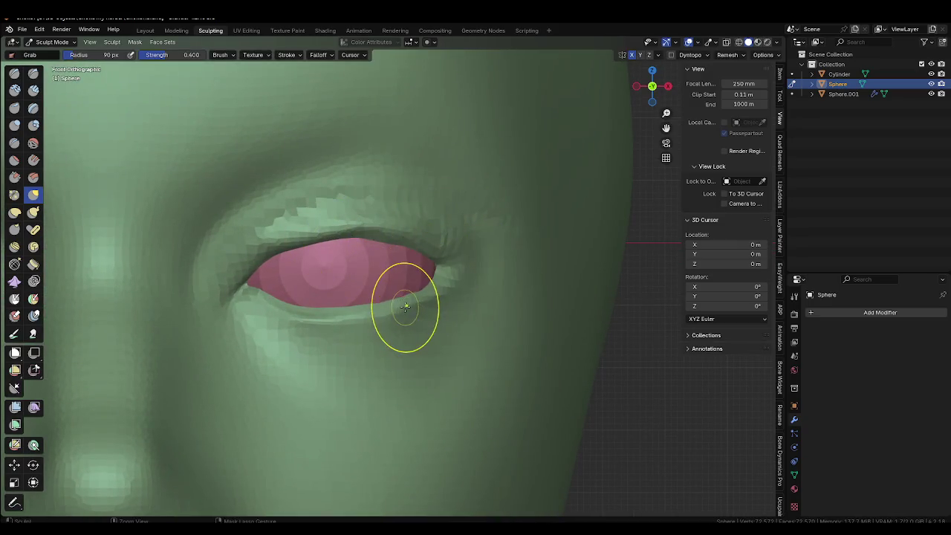
key(f)
click(457, 279)
Switch to the Draw Sharp brush at 68 px to define the eyelid rims.
key(shift+d)
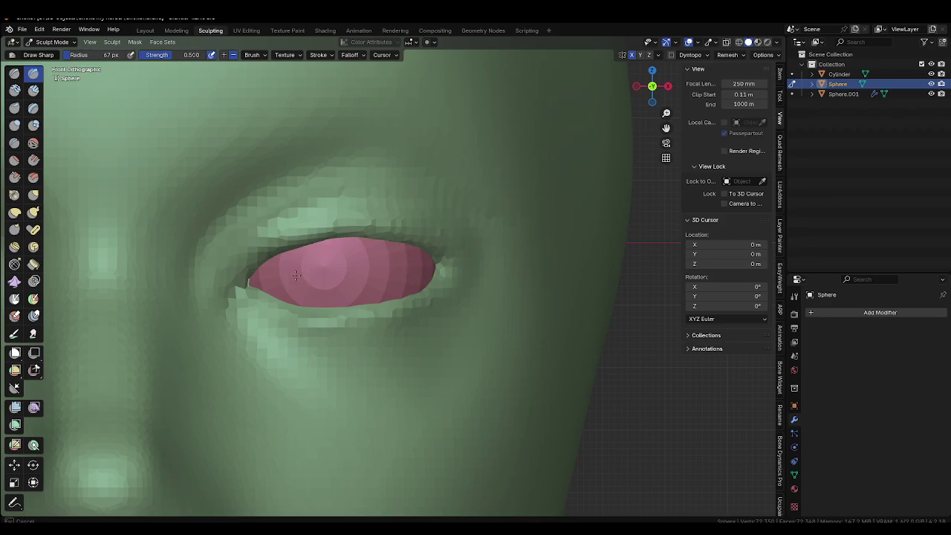
middle_drag(250, 283, 350, 326)
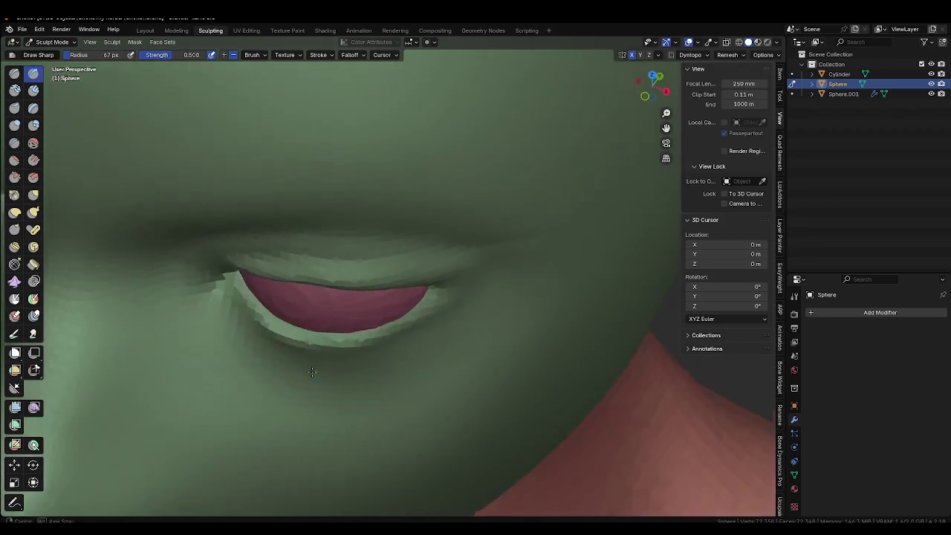
key(f)
click(364, 339)
key(f)
click(344, 341)
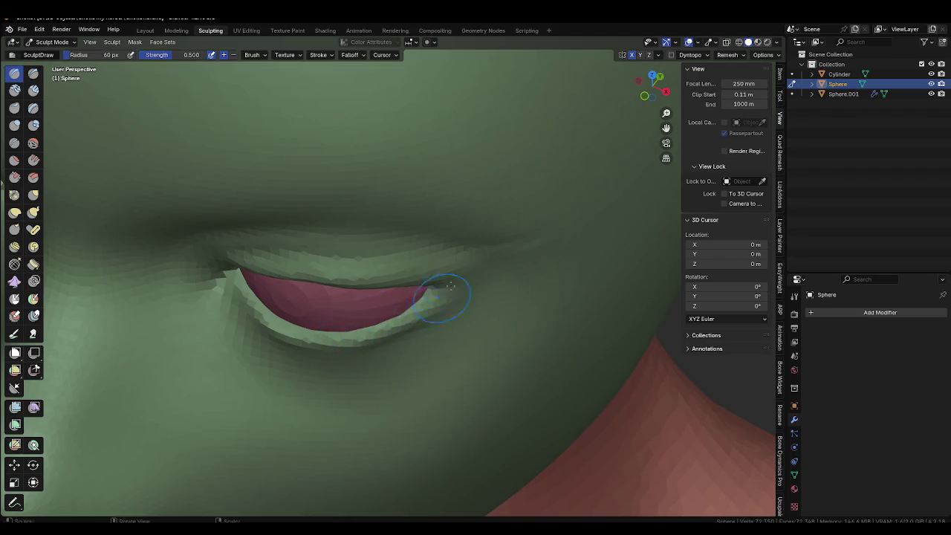
middle_drag(459, 301, 416, 312)
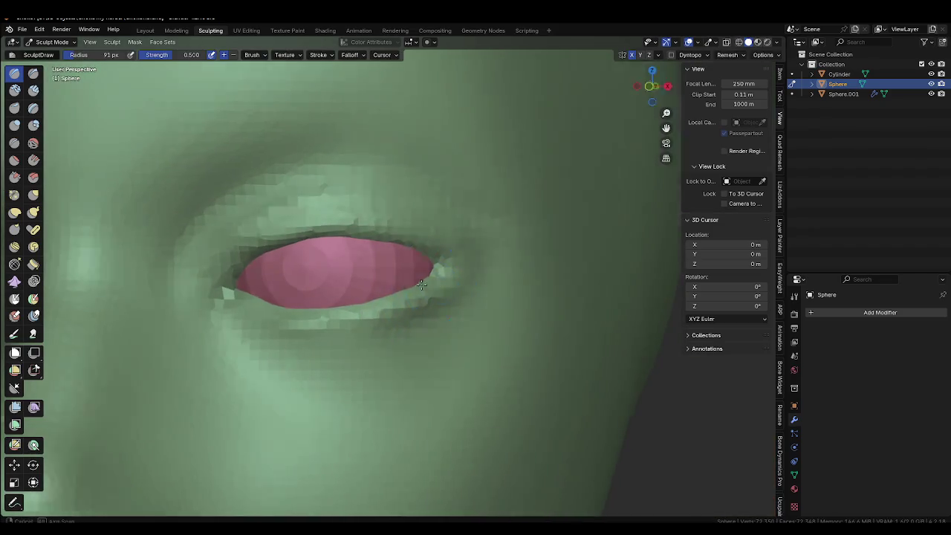
key(f)
click(407, 271)
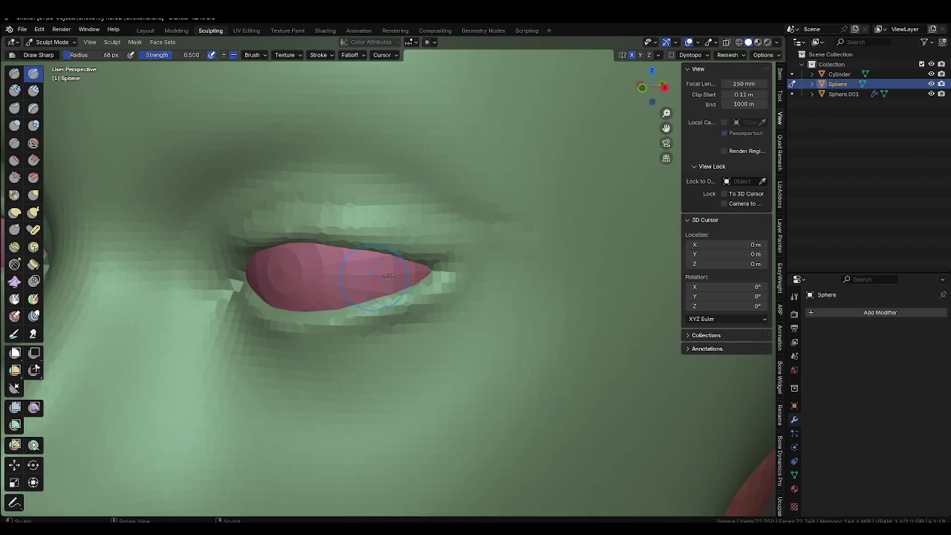
middle_drag(388, 276, 428, 313)
Check the sculpted lids from a frontal view, then from a side profile.
scroll(443, 352, down, 5)
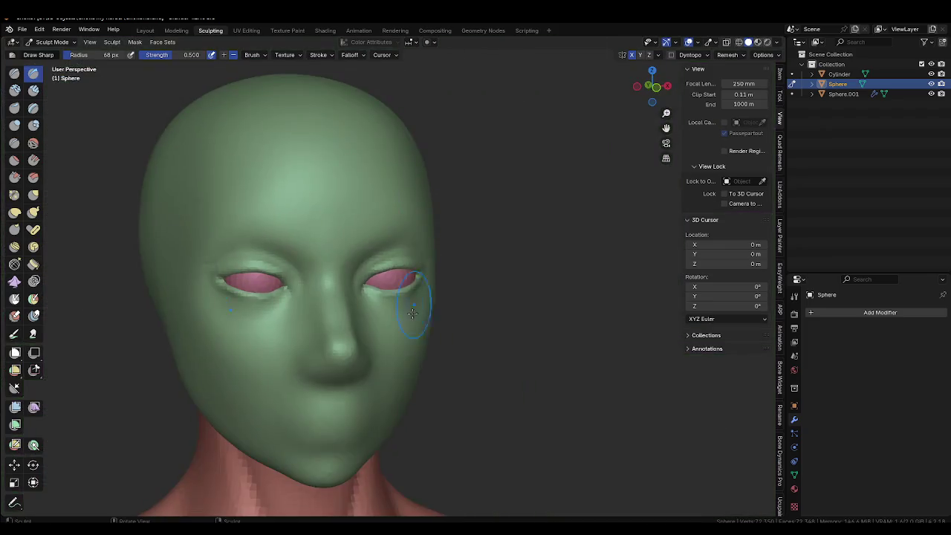
mouse_move(431, 350)
middle_down()
mouse_move(425, 358)
mouse_move(364, 327)
mouse_move(400, 326)
mouse_move(372, 323)
middle_up()
scroll(426, 358, up, 5)
key(f)
scroll(415, 279, down, 4)
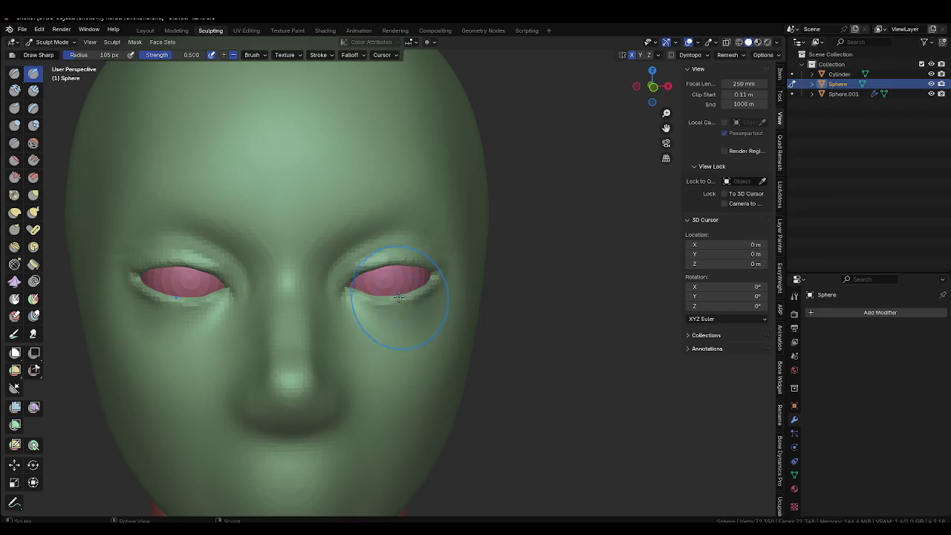
key(ctrl+KP_3)
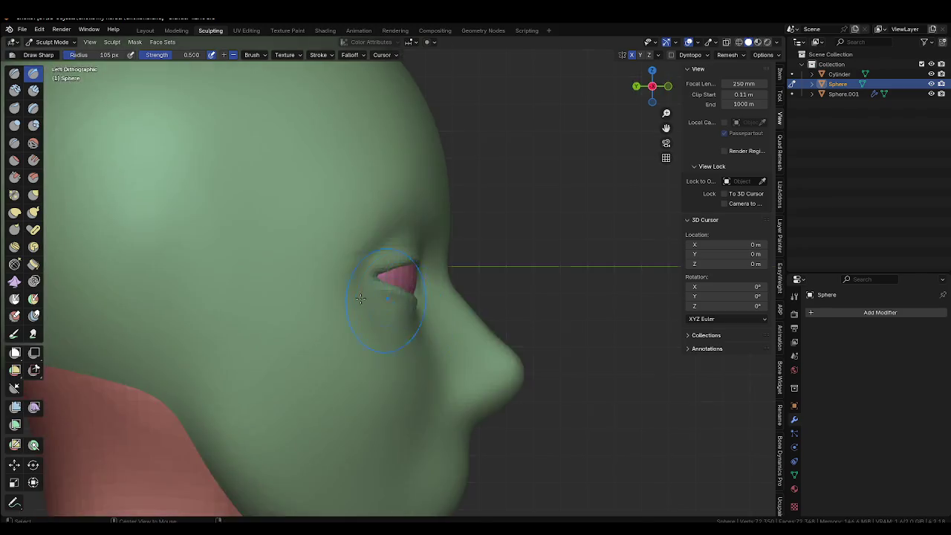
From a straight front view, use Grab to pull the inner eye corner of the eyelid.
key(KP_1)
scroll(343, 286, up, 3)
key(f)
click(343, 286)
key(g)
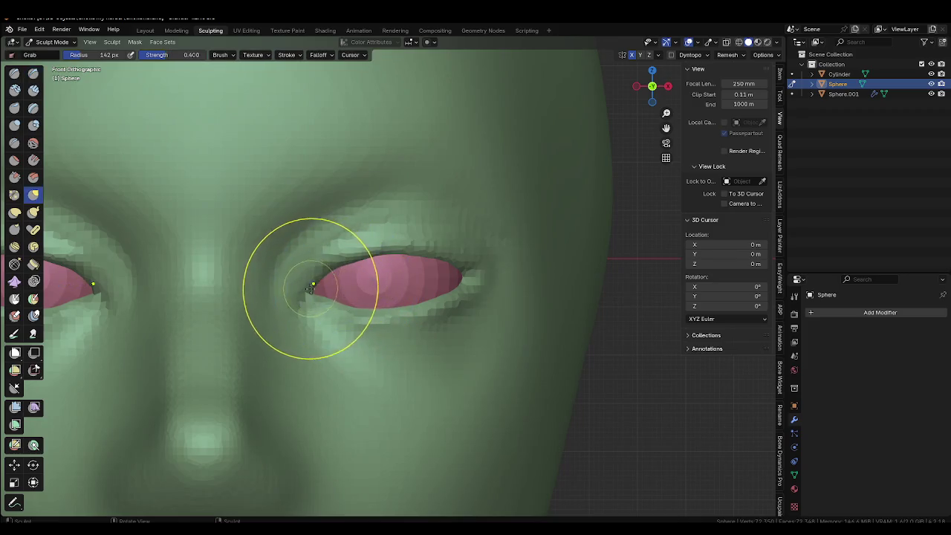
drag(312, 297, 317, 296)
key(f)
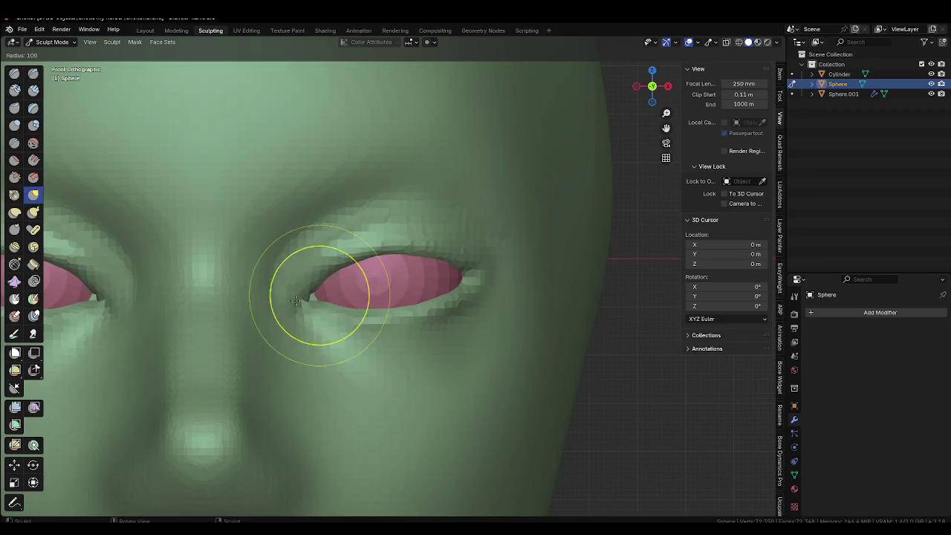
click(307, 297)
From an angled view, shrink the brush and grab the eye corner geometry into place.
middle_drag(307, 297, 349, 290)
scroll(349, 288, up, 4)
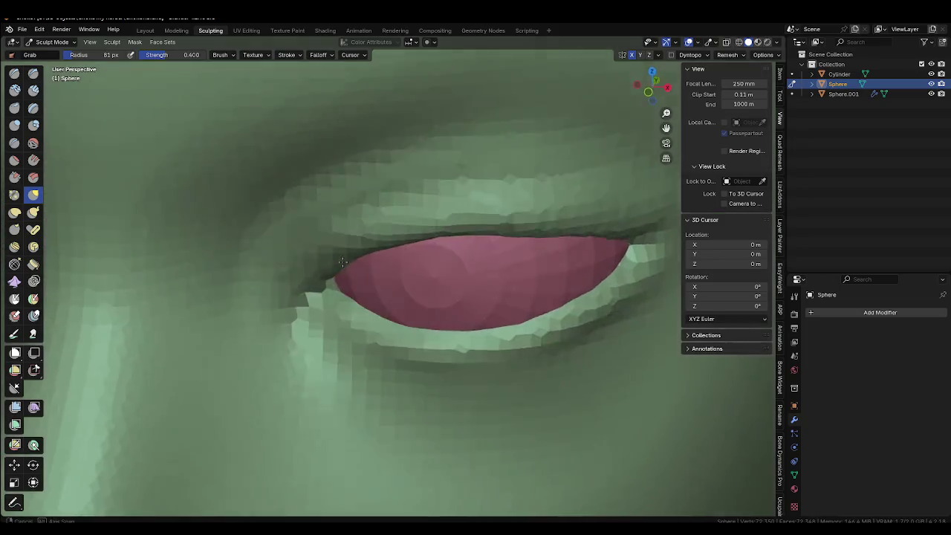
key(x)
key(f)
click(332, 291)
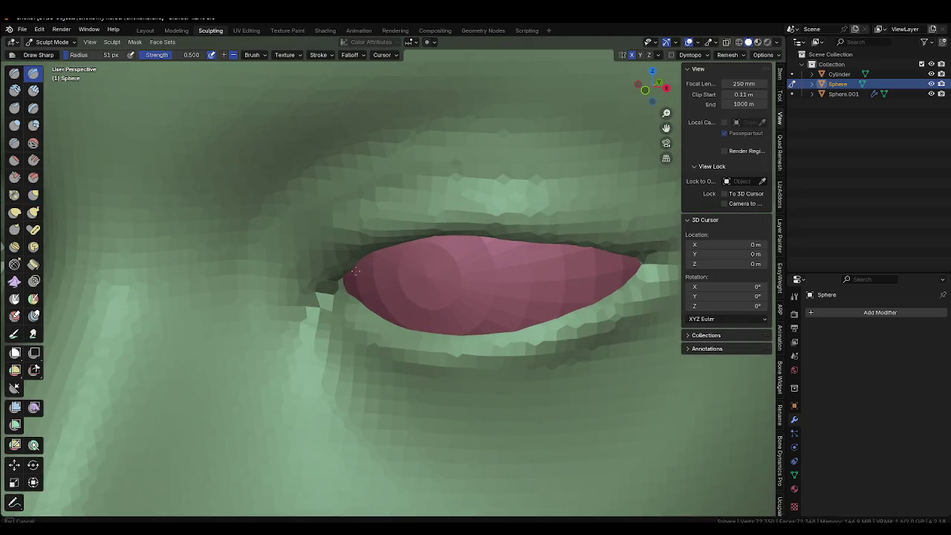
mouse_move(332, 292)
middle_down()
mouse_move(322, 307)
mouse_move(358, 277)
middle_up()
key(g)
drag(358, 277, 339, 273)
Inspect both eyes from front, below and the side, setting the brush to 103 px.
scroll(341, 275, down, 6)
mouse_move(341, 275)
middle_down()
mouse_move(424, 279)
mouse_move(388, 304)
mouse_move(409, 292)
mouse_move(399, 341)
mouse_move(413, 318)
middle_up()
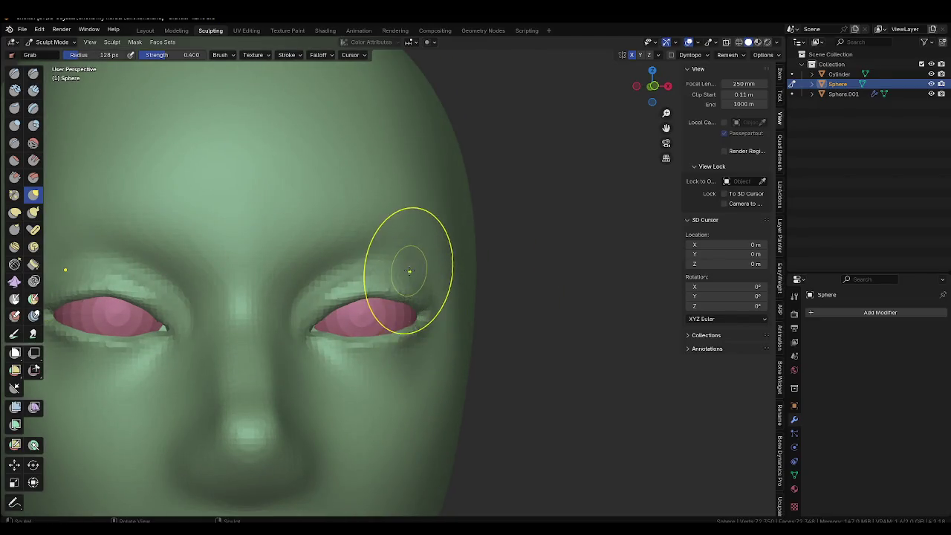
middle_drag(422, 276, 424, 234)
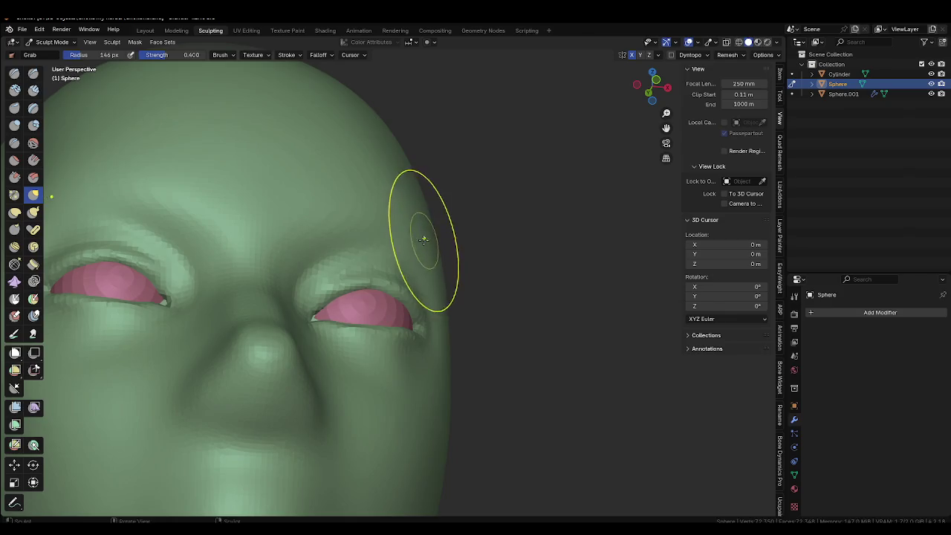
mouse_move(437, 234)
middle_down()
mouse_move(408, 354)
mouse_move(344, 358)
middle_up()
key(f)
click(526, 267)
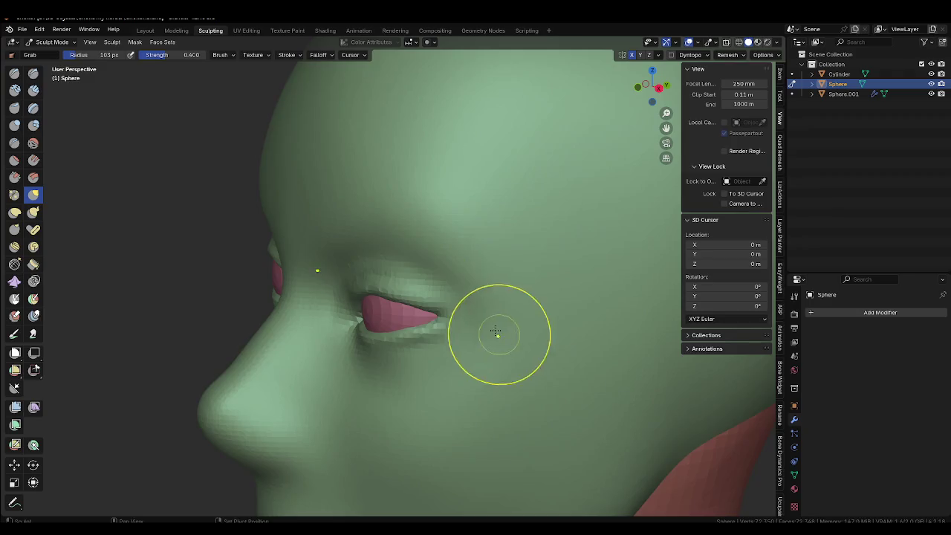
middle_drag(455, 350, 458, 312)
scroll(441, 393, up, 4)
Switch to Draw Sharp and review the eyelid rims from frontal and three-quarter angles.
key(shift+x)
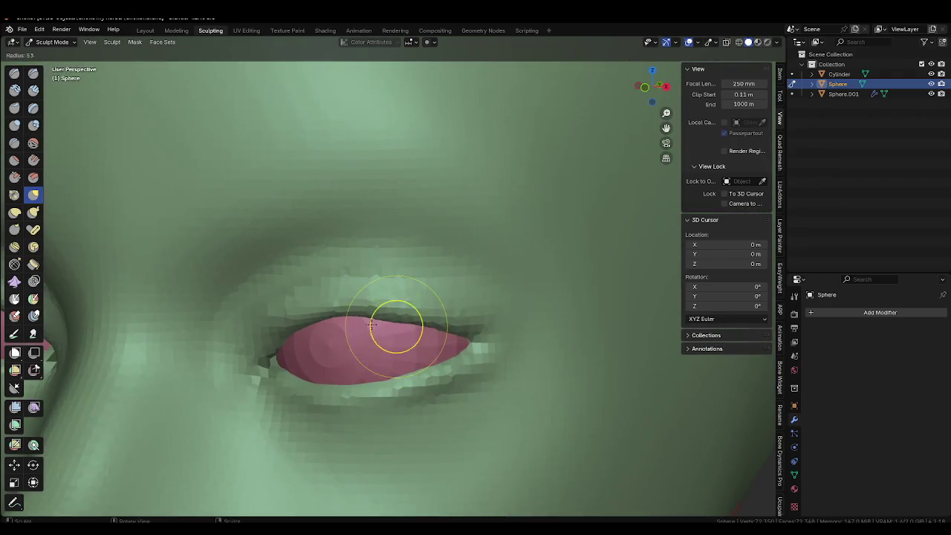
mouse_move(388, 321)
middle_down()
mouse_move(402, 312)
mouse_move(364, 395)
middle_up()
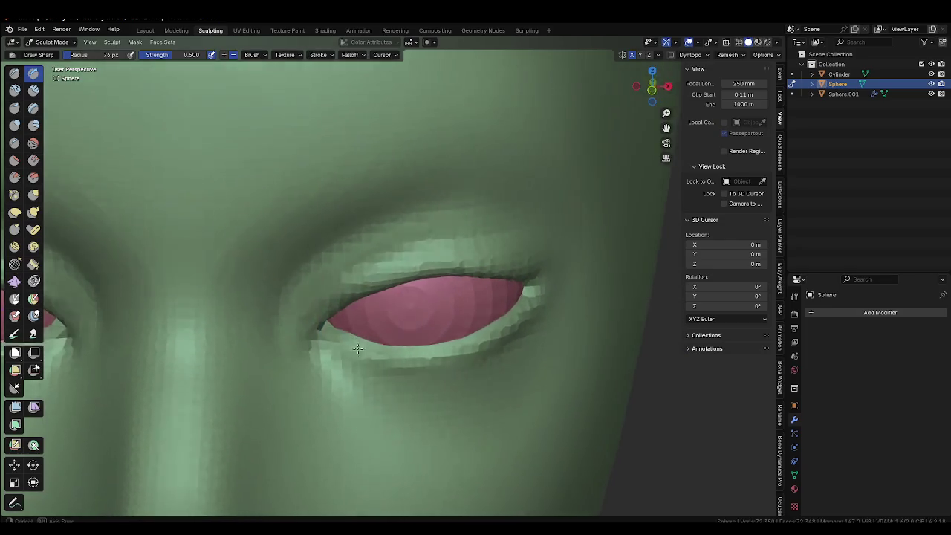
mouse_move(432, 365)
middle_down()
mouse_move(456, 320)
mouse_move(399, 260)
mouse_move(425, 159)
mouse_move(471, 265)
middle_up()
scroll(398, 260, down, 3)
scroll(387, 306, up, 6)
middle_drag(387, 307, 378, 271)
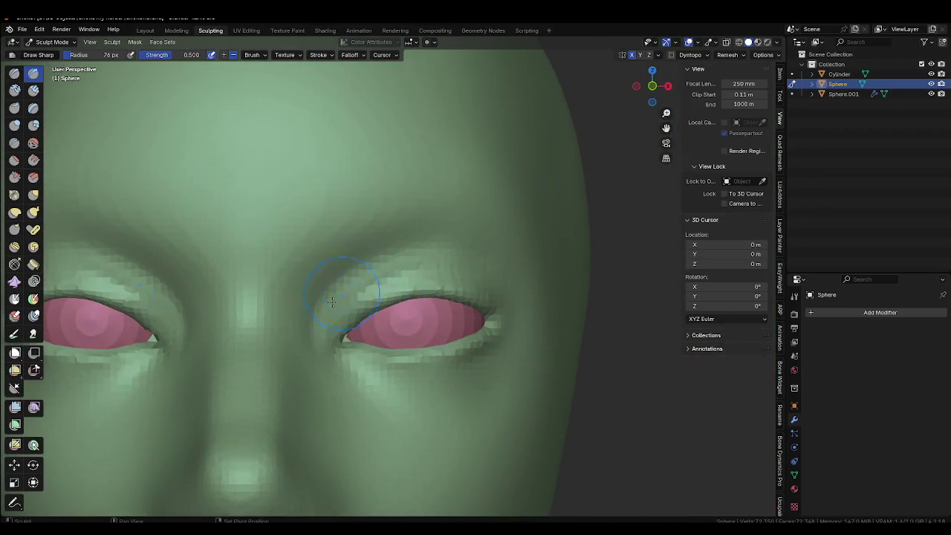
scroll(461, 323, down, 5)
mouse_move(438, 208)
middle_down()
mouse_move(460, 333)
mouse_move(445, 312)
middle_up()
mouse_move(473, 374)
middle_down()
mouse_move(490, 329)
mouse_move(459, 318)
middle_up()
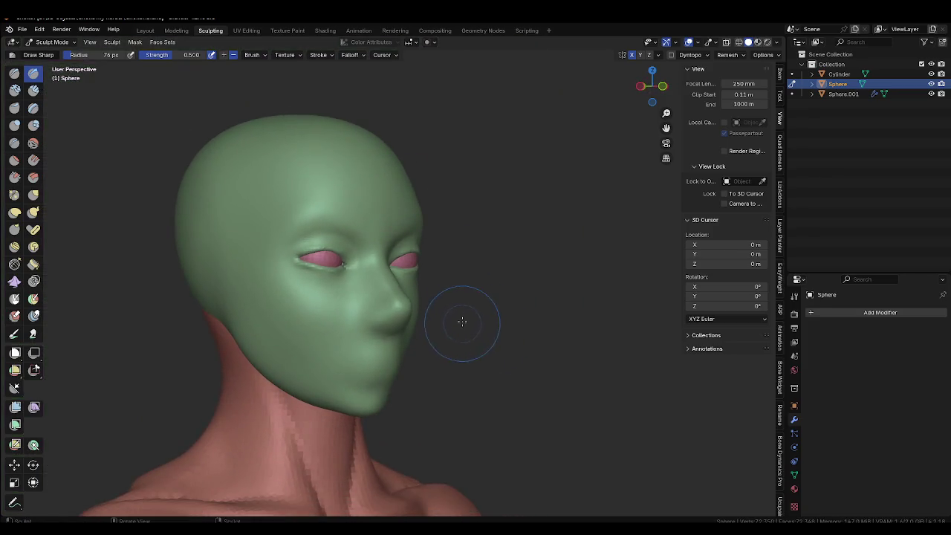
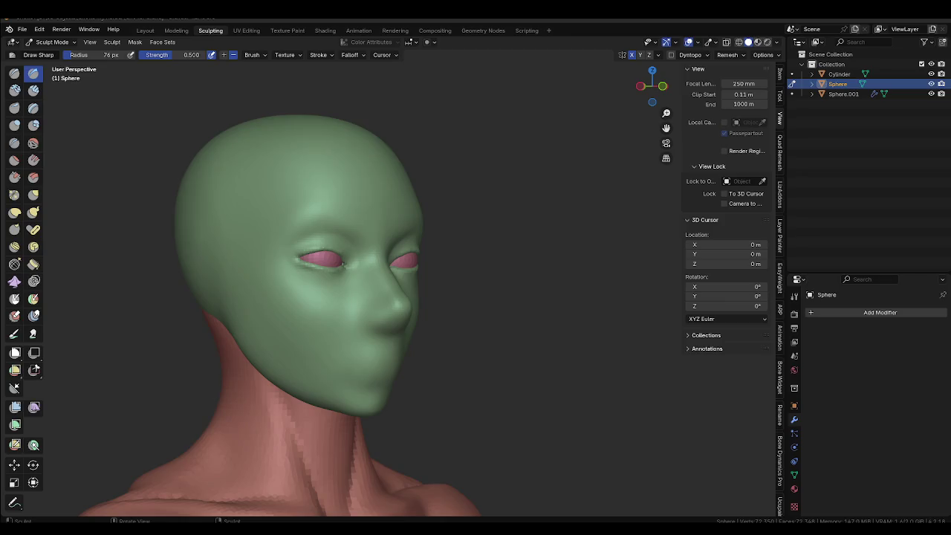
From front view, use the Grab brush to pull the eyelid's outer corner up and outward.
middle_drag(424, 424, 392, 413)
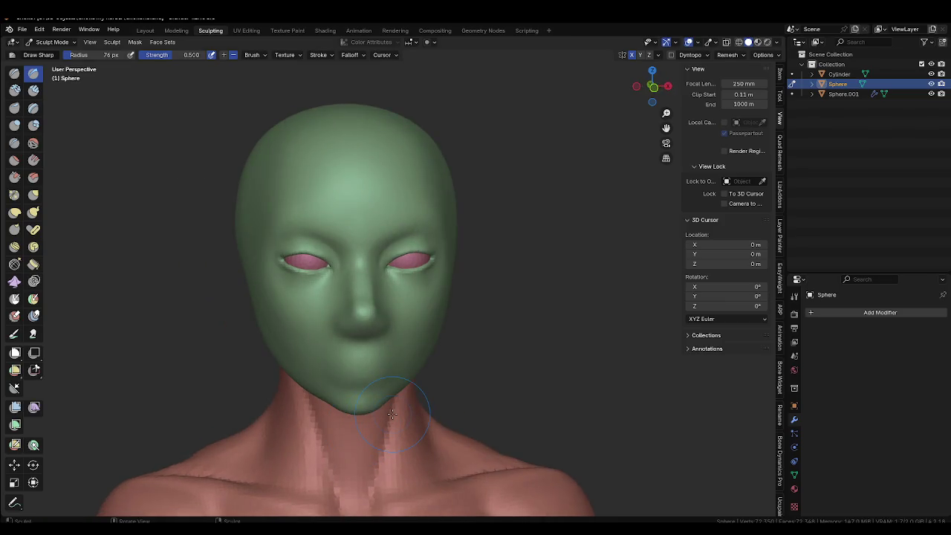
key(KP_1)
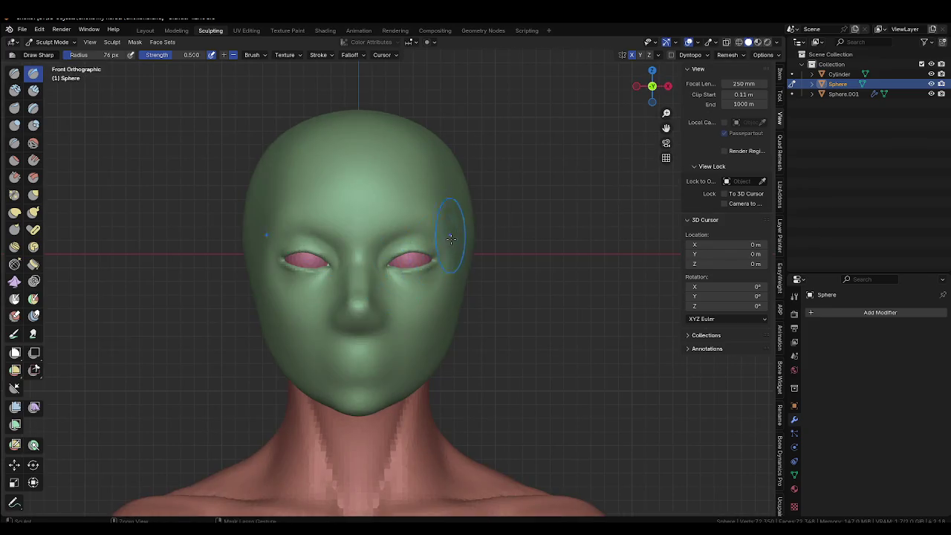
scroll(450, 239, up, 5)
scroll(440, 268, up, 2)
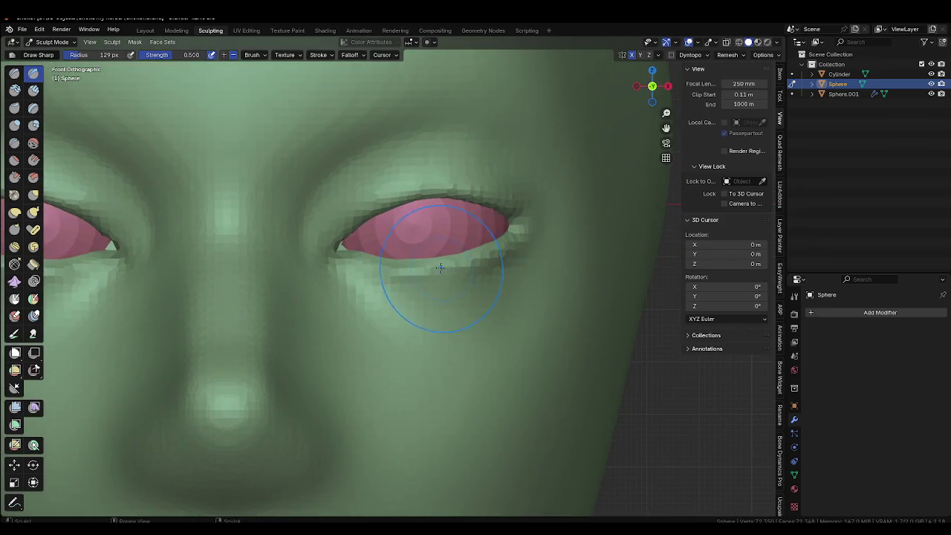
key(g)
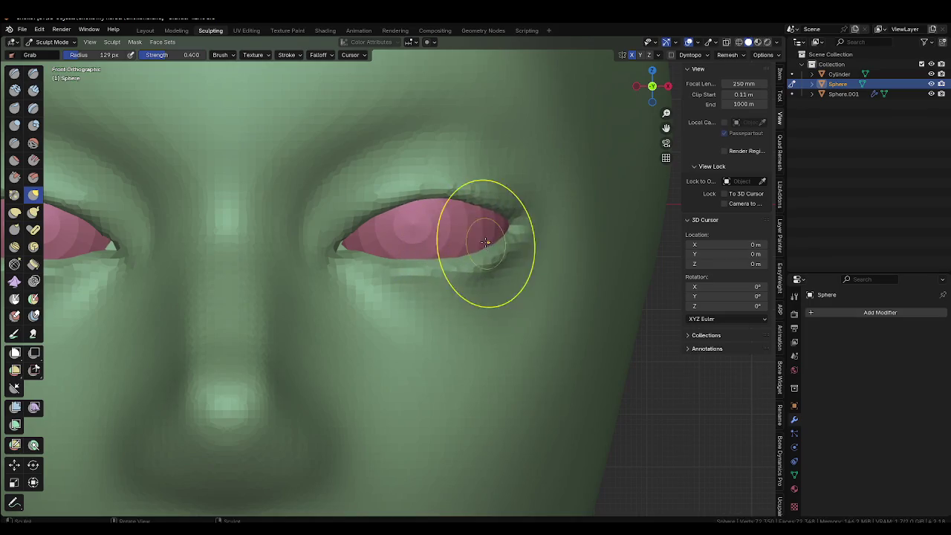
middle_drag(404, 235, 420, 329)
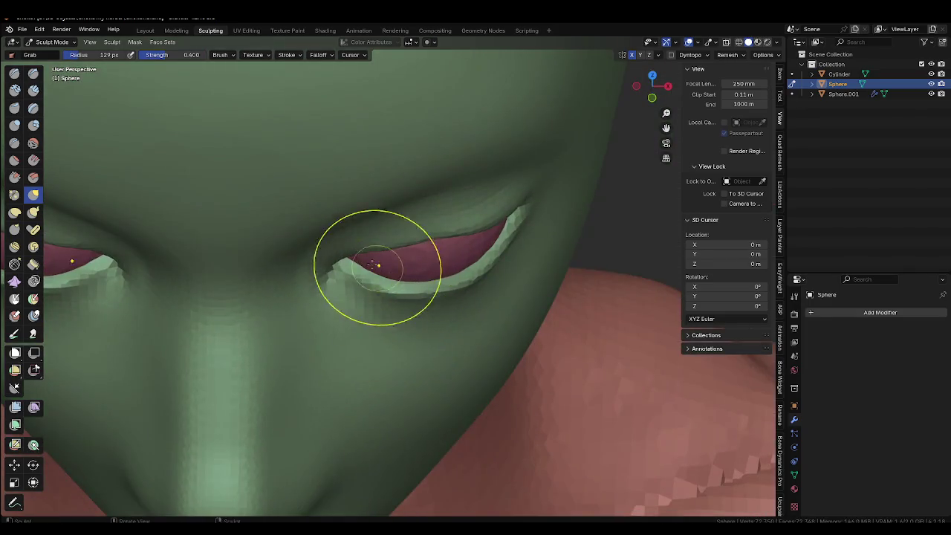
drag(435, 270, 404, 276)
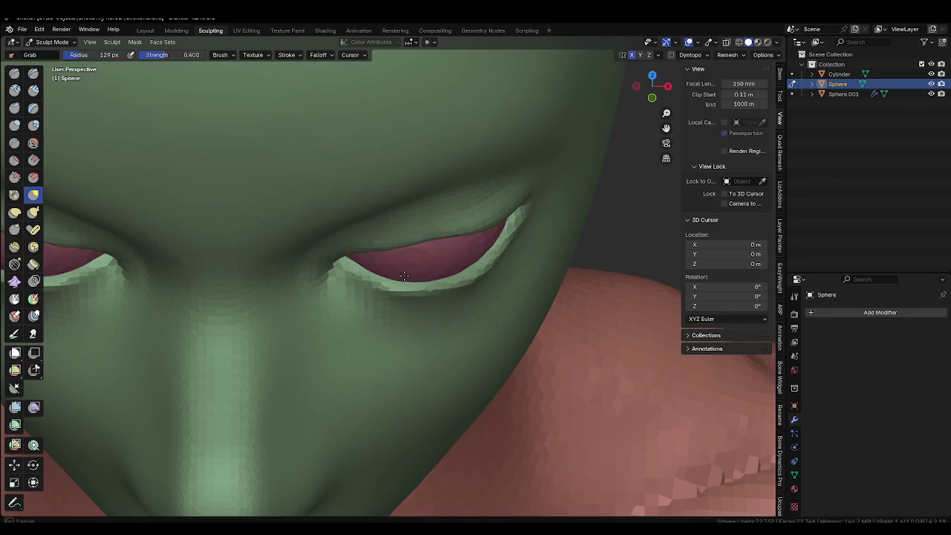
drag(473, 258, 518, 213)
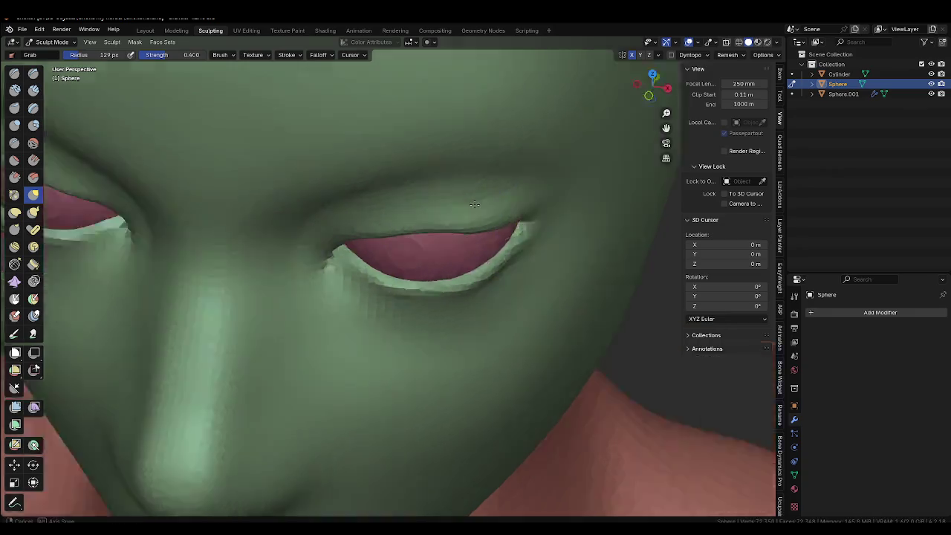
Reshape the upper middle of the eyelid and set the brush radius to 73 px.
mouse_move(518, 213)
middle_down()
mouse_move(471, 102)
mouse_move(482, 228)
middle_up()
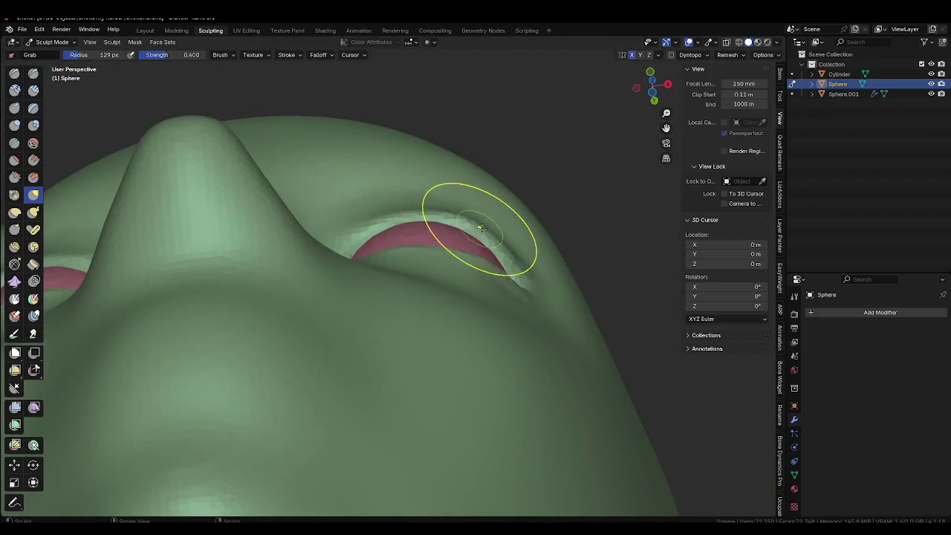
drag(423, 214, 424, 215)
mouse_move(424, 214)
middle_down()
mouse_move(357, 269)
mouse_move(399, 245)
middle_up()
key(f)
key(f)
click(374, 223)
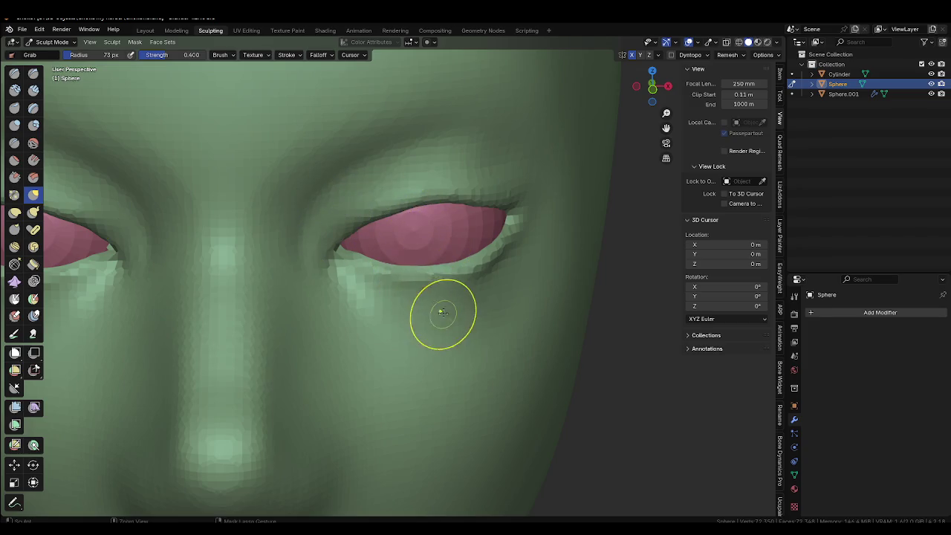
scroll(442, 312, down, 5)
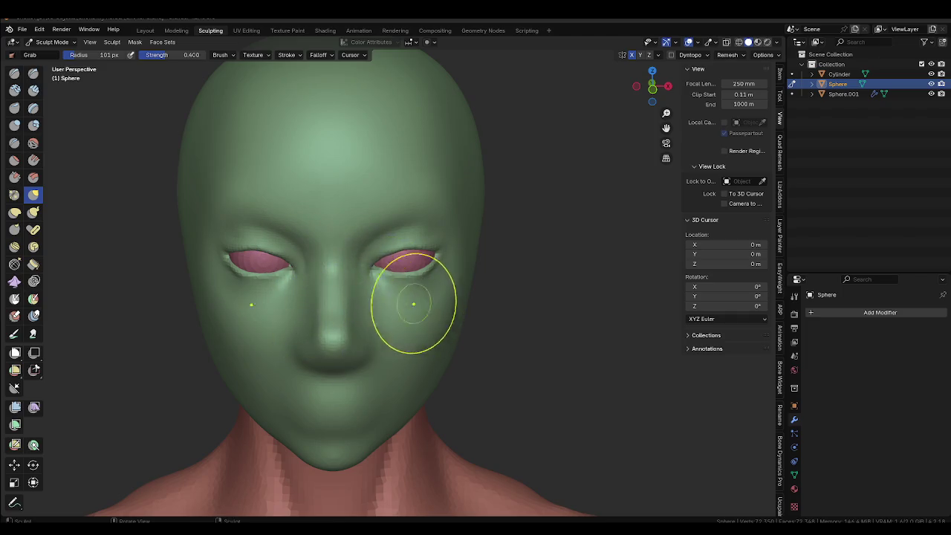
scroll(442, 280, up, 2)
mouse_move(392, 304)
middle_down()
mouse_move(398, 282)
mouse_move(402, 297)
mouse_move(335, 340)
mouse_move(433, 282)
middle_up()
key(shift+c)
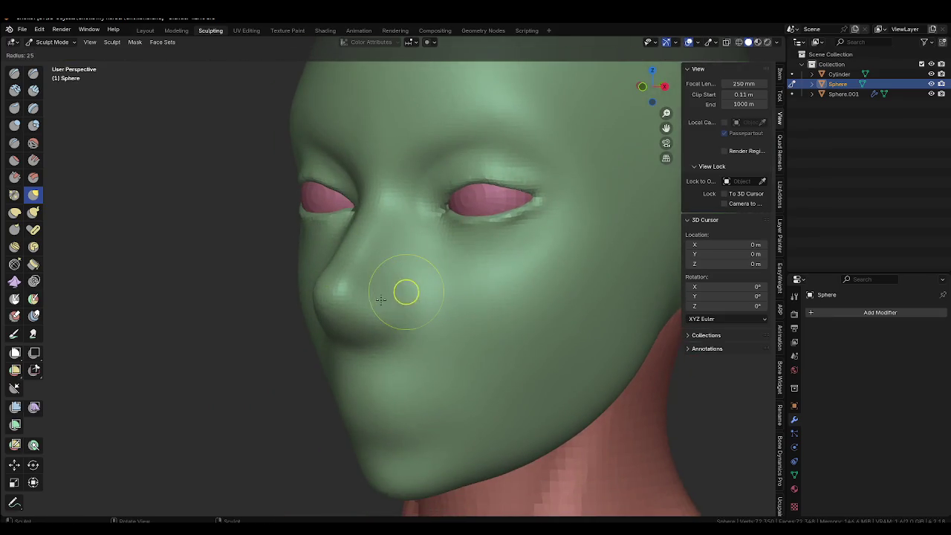
Crease a line under the nose and along the nostril with a 35 px Crease brush.
key(f)
click(400, 291)
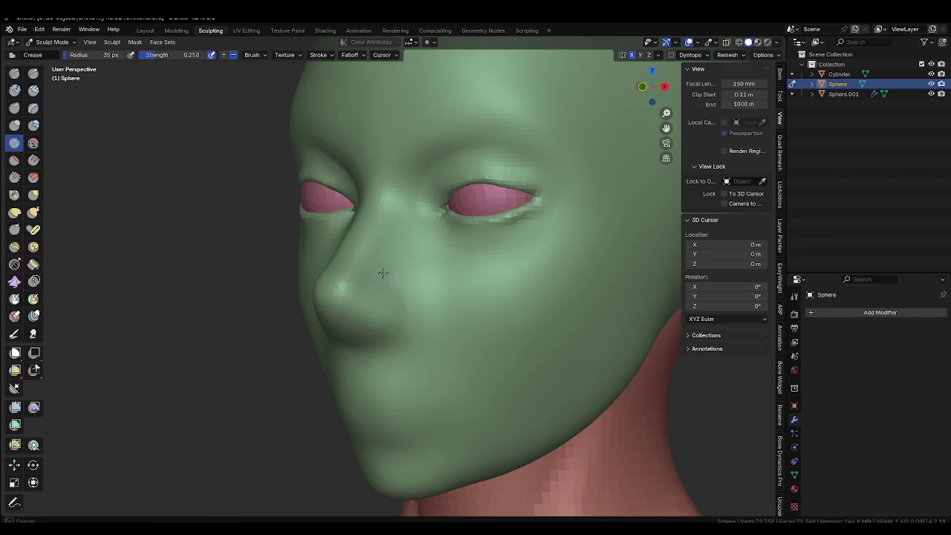
drag(407, 338, 411, 327)
middle_drag(389, 296, 390, 301)
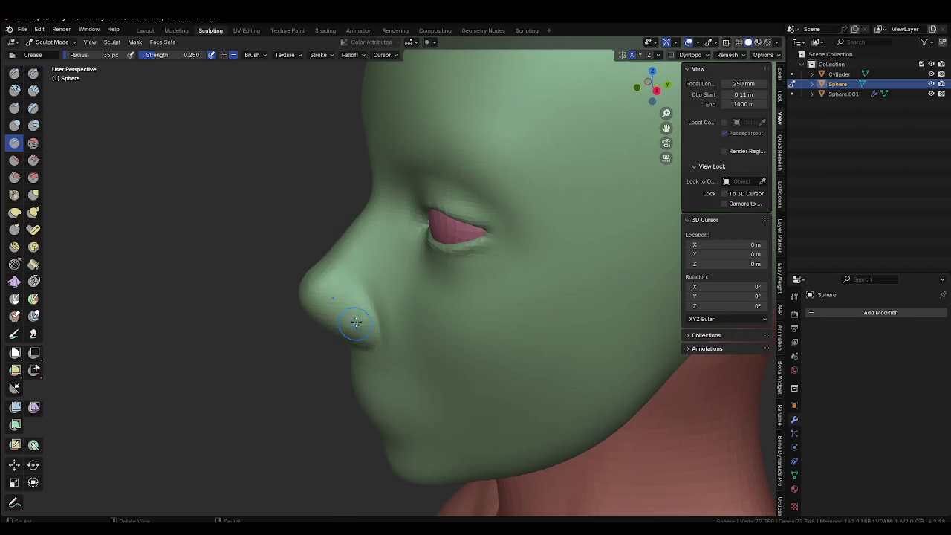
drag(376, 282, 350, 375)
middle_drag(350, 375, 415, 283)
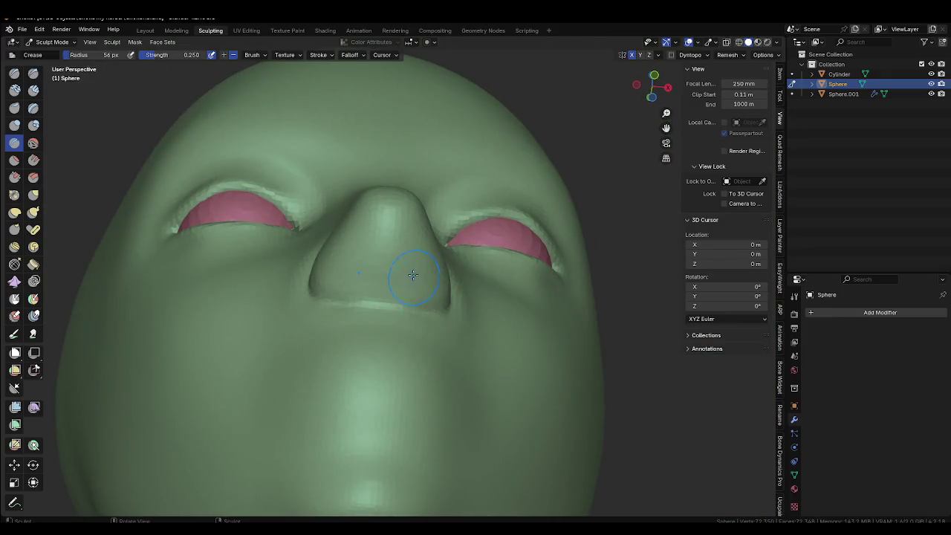
Sharpen the nose tip's lower edge and side crease with the Draw Sharp brush.
key(shift+x)
mouse_move(424, 287)
middle_down()
mouse_move(399, 280)
mouse_move(395, 320)
middle_up()
drag(395, 320, 442, 308)
drag(415, 348, 381, 331)
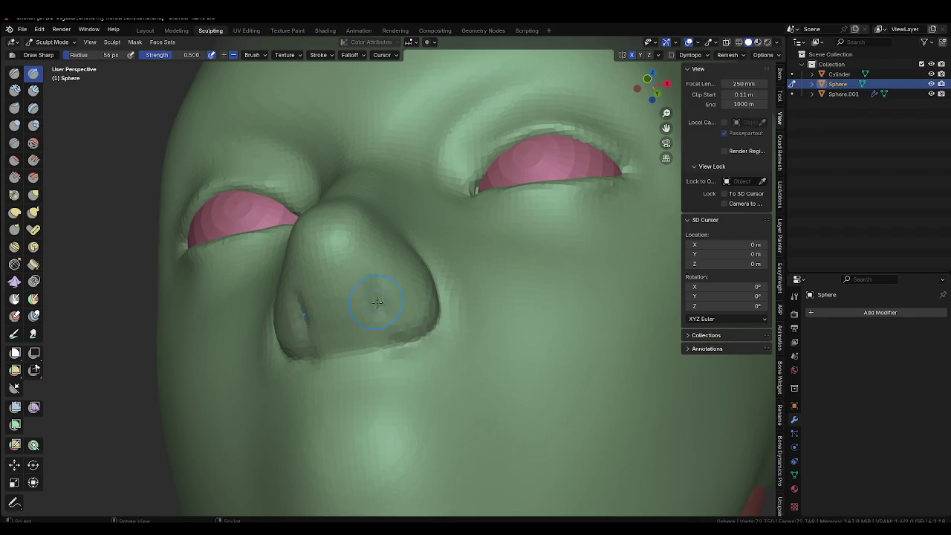
Carve both nostril cavities into the nose from below and deepen them.
middle_drag(372, 276, 393, 270)
mouse_move(393, 269)
mouse_down()
mouse_move(402, 250)
mouse_move(403, 296)
mouse_up()
drag(397, 253, 413, 302)
middle_drag(410, 294, 375, 268)
mouse_move(375, 267)
mouse_down()
mouse_move(400, 271)
mouse_move(385, 267)
mouse_up()
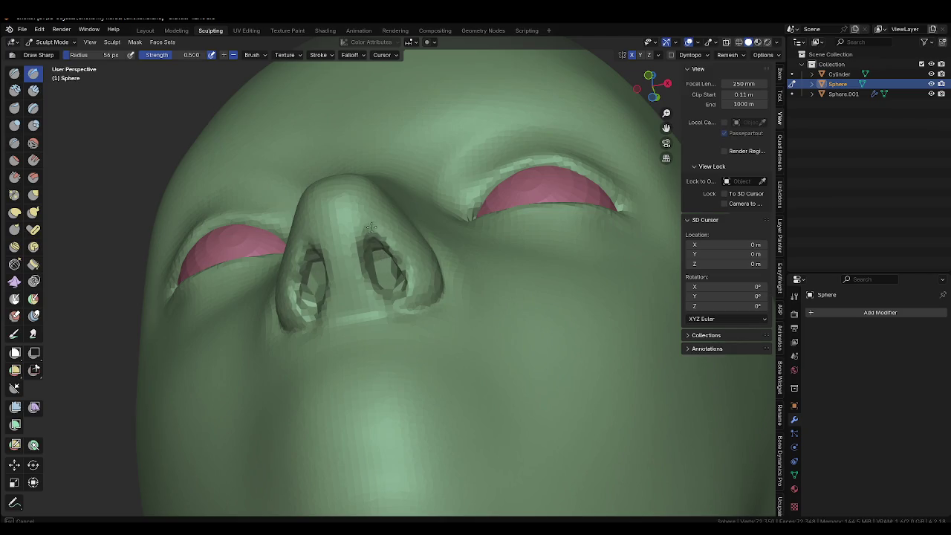
middle_drag(386, 267, 406, 231)
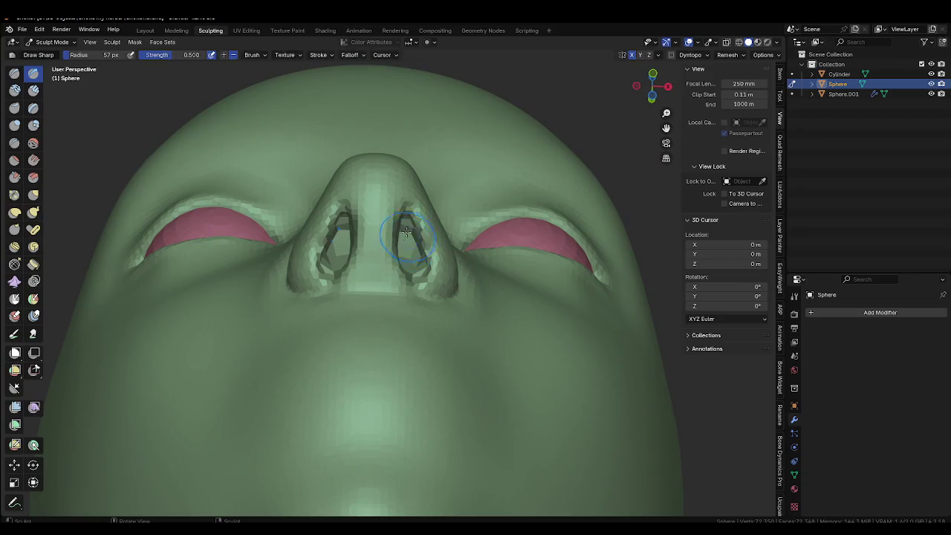
Pull the nostril surface into shape with the Grab brush enlarged to 128 px.
key(g)
mouse_move(403, 216)
middle_down()
mouse_move(352, 312)
mouse_move(364, 330)
mouse_move(409, 304)
mouse_move(375, 381)
middle_up()
key(f)
click(347, 332)
key(f)
click(378, 390)
drag(377, 389, 381, 396)
Work the nostrils with the Grab brush, resizing it from 94 px to 79 px.
key(f)
click(364, 390)
middle_drag(364, 390, 428, 409)
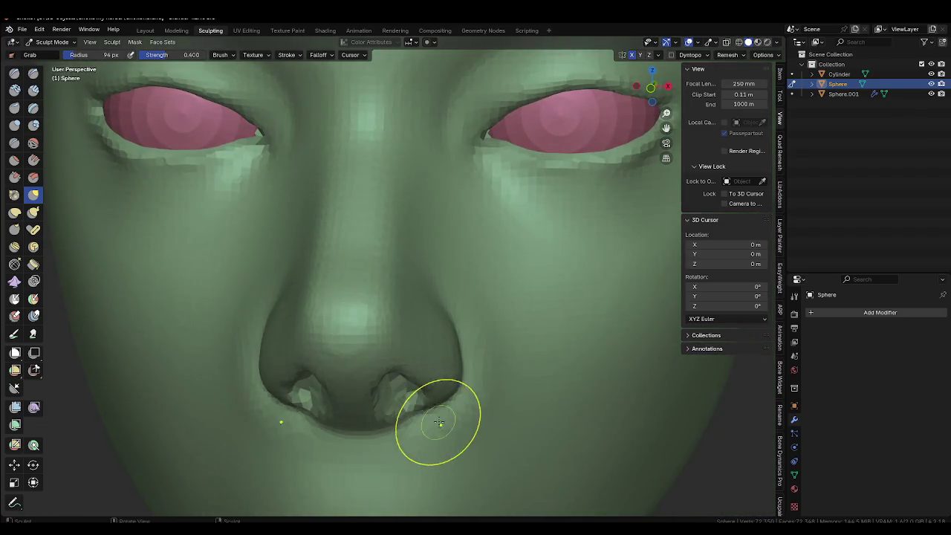
scroll(427, 334, down, 3)
key(f)
click(418, 276)
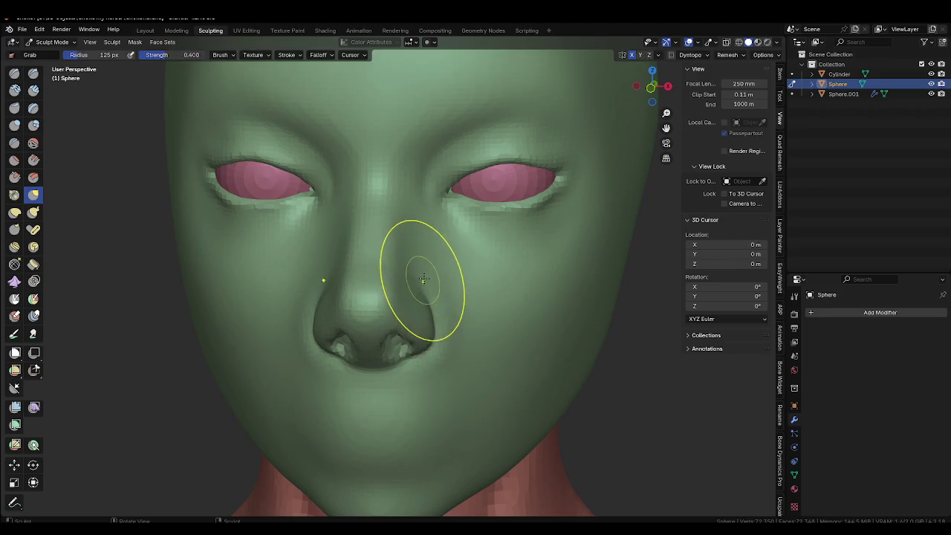
mouse_move(423, 282)
middle_down()
mouse_move(416, 255)
mouse_move(431, 282)
middle_up()
key(f)
click(407, 290)
scroll(414, 307, up, 1)
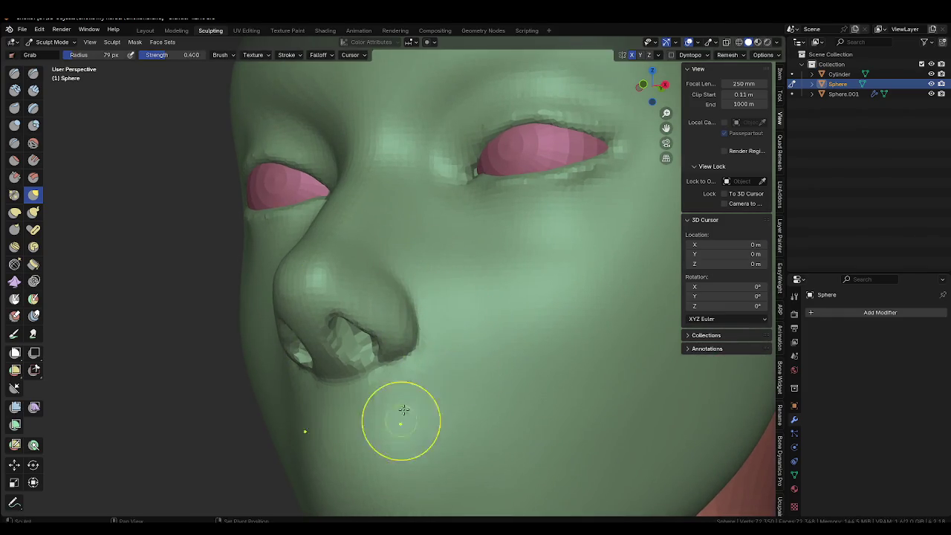
mouse_move(483, 339)
middle_down()
mouse_move(399, 395)
mouse_move(403, 347)
mouse_move(442, 321)
mouse_move(442, 298)
mouse_move(459, 297)
middle_up()
scroll(442, 321, up, 2)
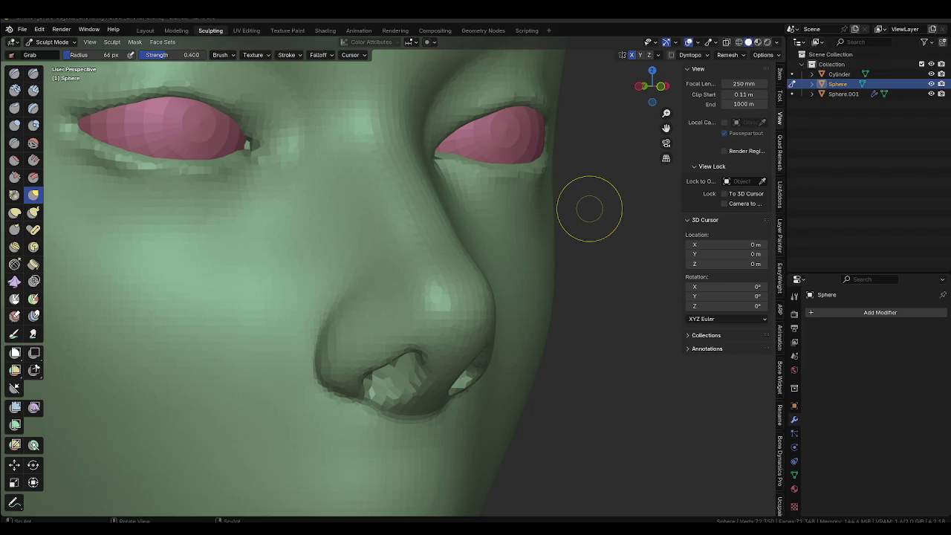
Shape the right side of the nose, settling the brush at 106 px after trying 103 and 180 px.
mouse_move(493, 263)
middle_down()
mouse_move(431, 255)
mouse_move(414, 272)
mouse_move(421, 275)
mouse_move(412, 215)
mouse_move(361, 229)
middle_up()
key(f)
click(440, 233)
key(f)
click(435, 248)
key(f)
click(452, 263)
key(f)
click(410, 213)
Refine the nose sides with the Draw brush, sized 150 px then 83 px.
key(x)
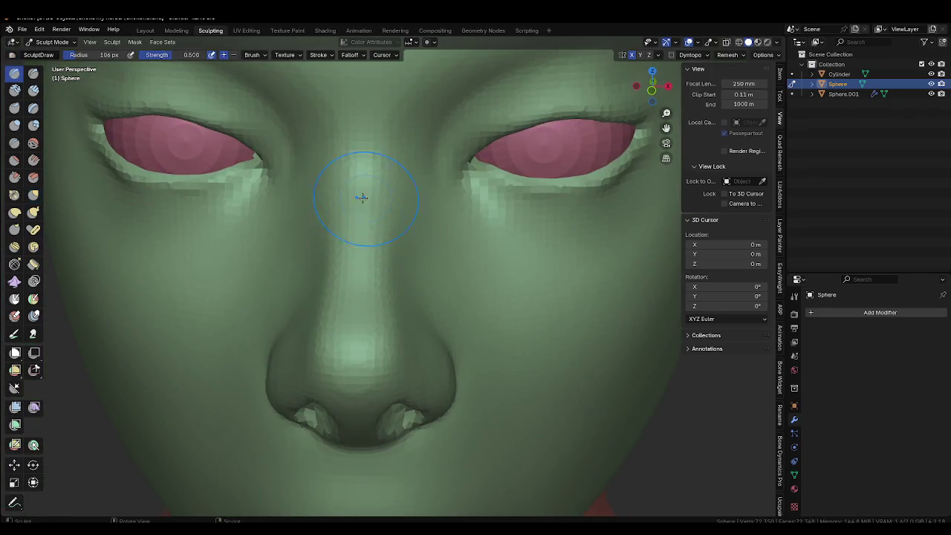
scroll(396, 217, down, 2)
mouse_move(396, 218)
middle_down()
mouse_move(389, 238)
mouse_move(416, 222)
mouse_move(461, 245)
mouse_move(433, 255)
mouse_move(418, 211)
mouse_move(400, 247)
mouse_move(423, 253)
middle_up()
scroll(416, 223, down, 2)
key(f)
click(432, 211)
key(f)
click(427, 260)
scroll(432, 255, up, 3)
Reshape the bridge between the eyes with a 62 px Grab brush.
key(g)
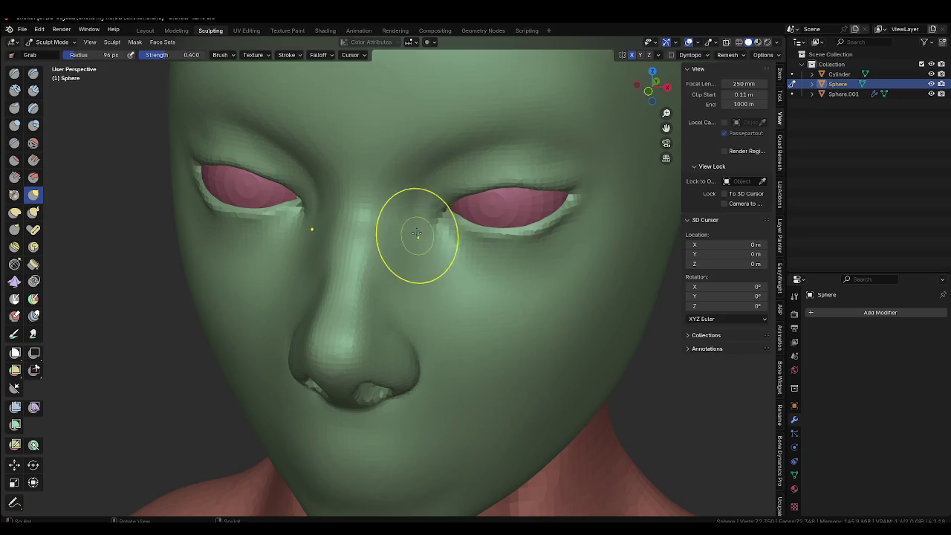
middle_drag(407, 229, 408, 252)
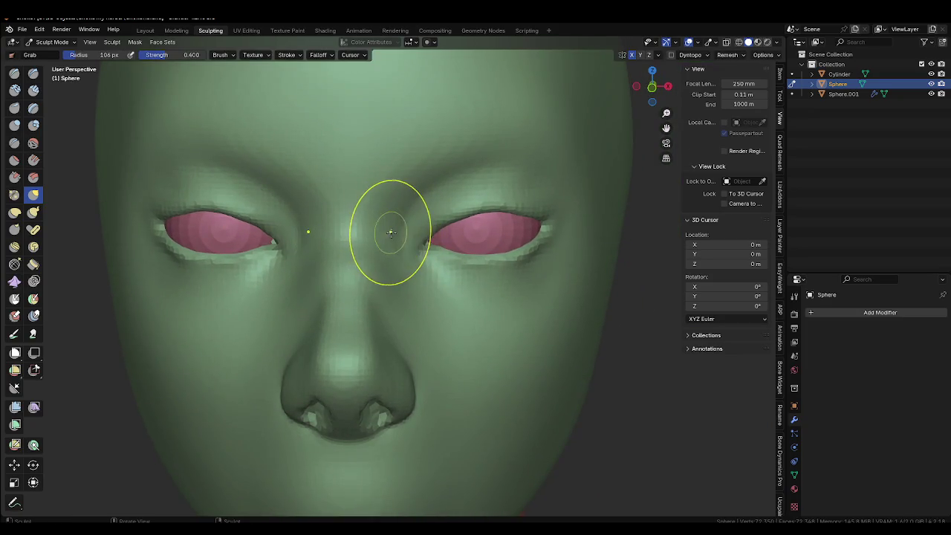
click(386, 231)
shift+middle_drag(386, 231, 377, 285)
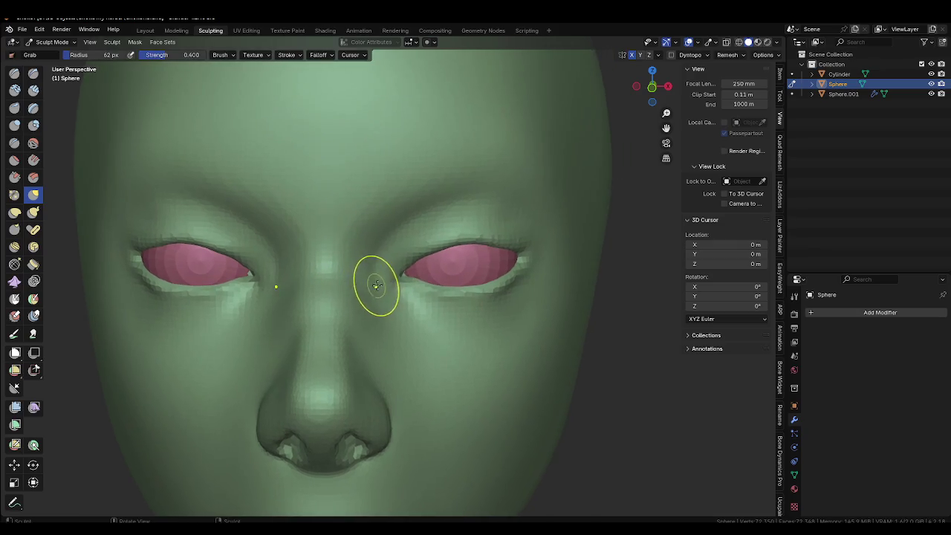
mouse_move(426, 321)
middle_down()
mouse_move(430, 353)
mouse_move(525, 264)
mouse_move(513, 275)
middle_up()
scroll(393, 304, up, 5)
Reshape both nostril openings symmetrically with the Grab brush at 74 px.
key(f)
click(424, 346)
key(f)
click(335, 279)
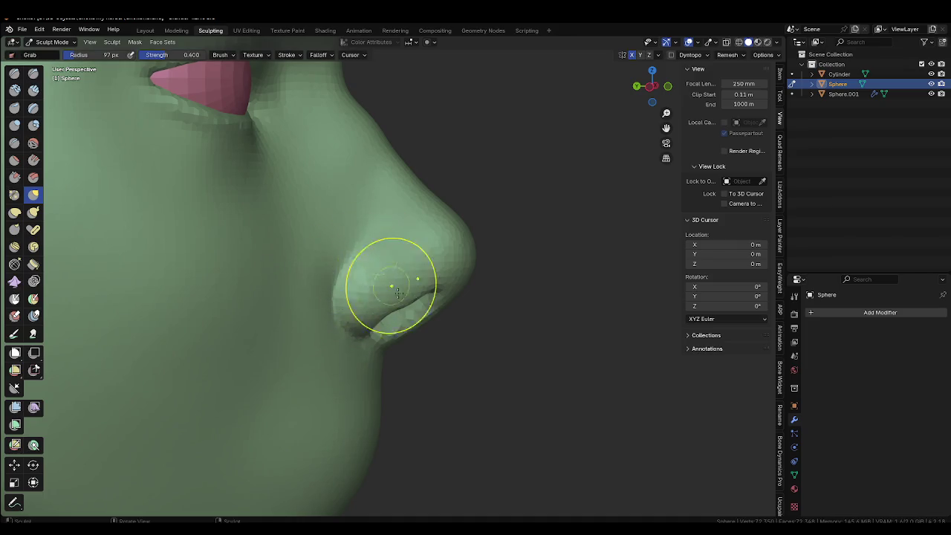
scroll(398, 291, down, 4)
mouse_move(329, 294)
middle_down()
mouse_move(370, 224)
mouse_move(403, 261)
mouse_move(378, 282)
middle_up()
scroll(330, 297, up, 4)
key(f)
click(356, 298)
scroll(343, 320, up, 2)
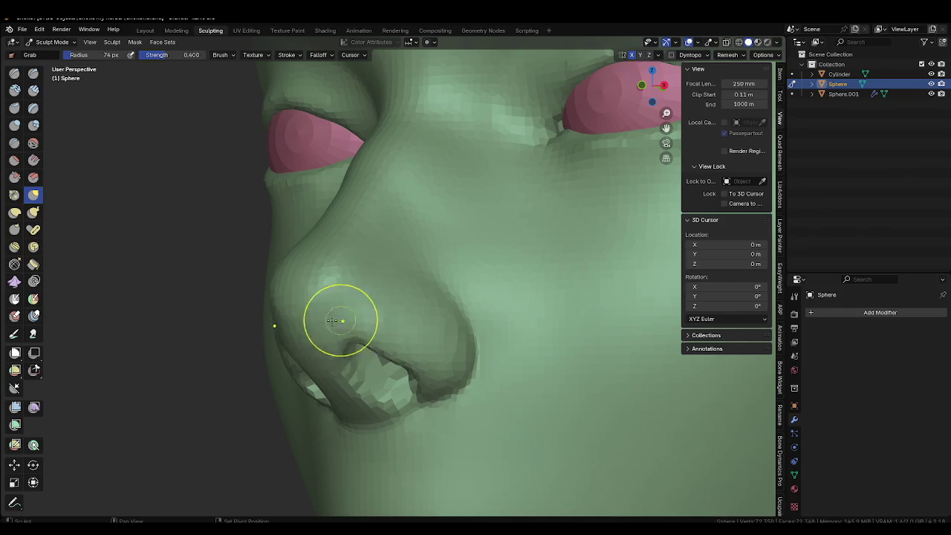
mouse_move(352, 331)
middle_down()
mouse_move(318, 340)
mouse_move(358, 338)
mouse_move(338, 315)
middle_up()
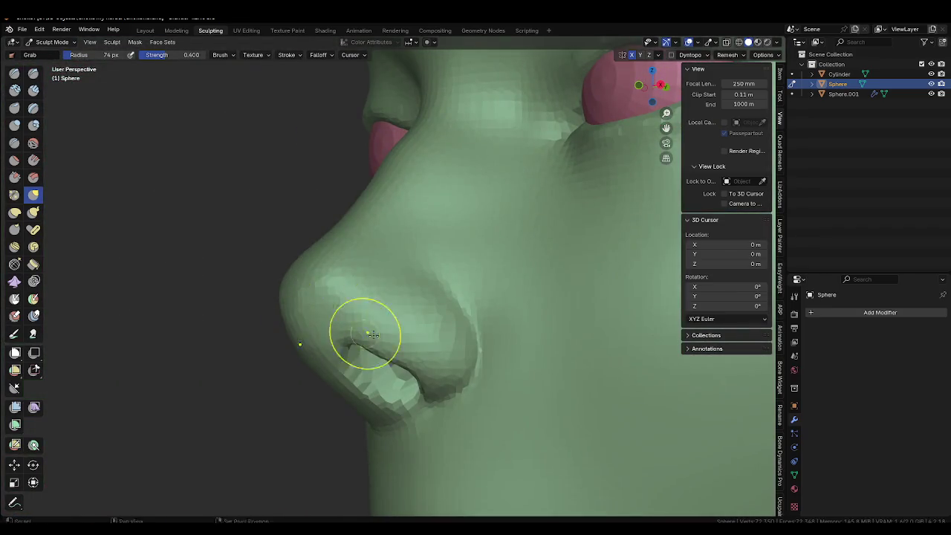
mouse_move(389, 344)
middle_down()
mouse_move(377, 319)
mouse_move(504, 358)
mouse_move(329, 287)
mouse_move(404, 356)
mouse_move(364, 321)
mouse_move(357, 297)
middle_up()
drag(361, 300, 355, 297)
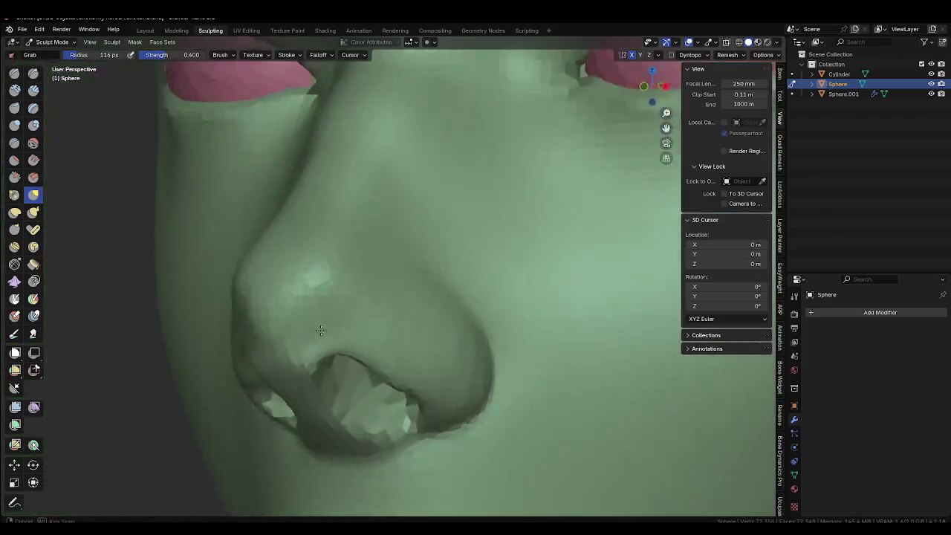
Pull the lower nostril rim down and back from a side profile.
mouse_move(369, 257)
middle_down()
mouse_move(282, 329)
mouse_move(386, 350)
middle_up()
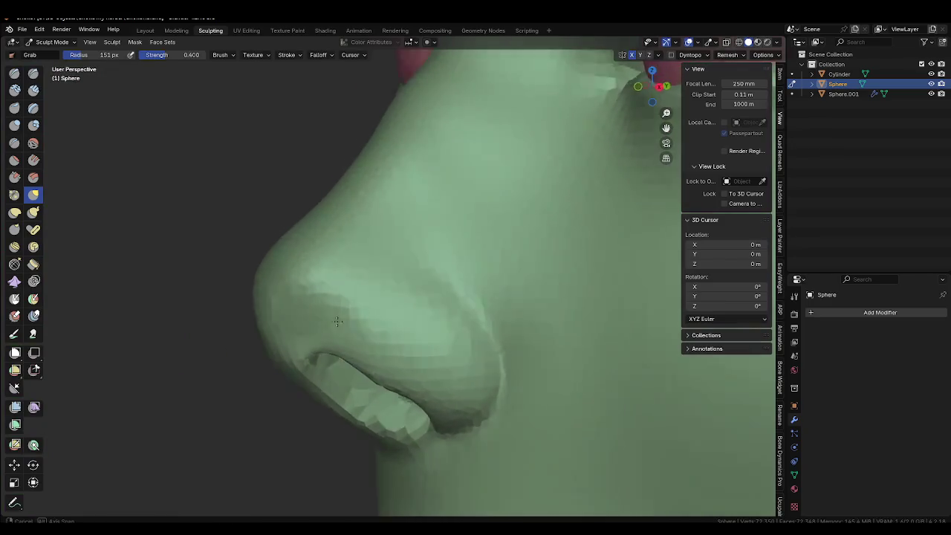
drag(387, 349, 392, 370)
middle_drag(392, 381, 467, 361)
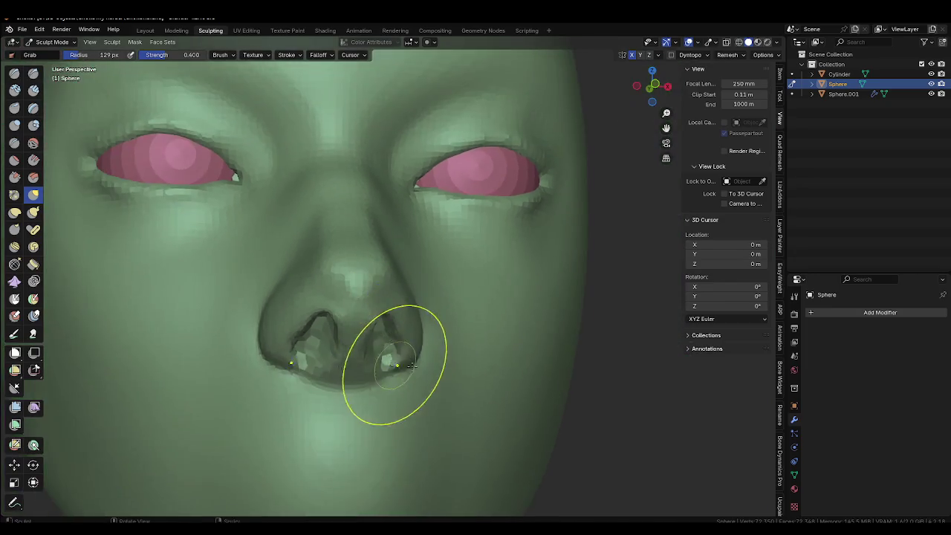
middle_drag(410, 364, 448, 363)
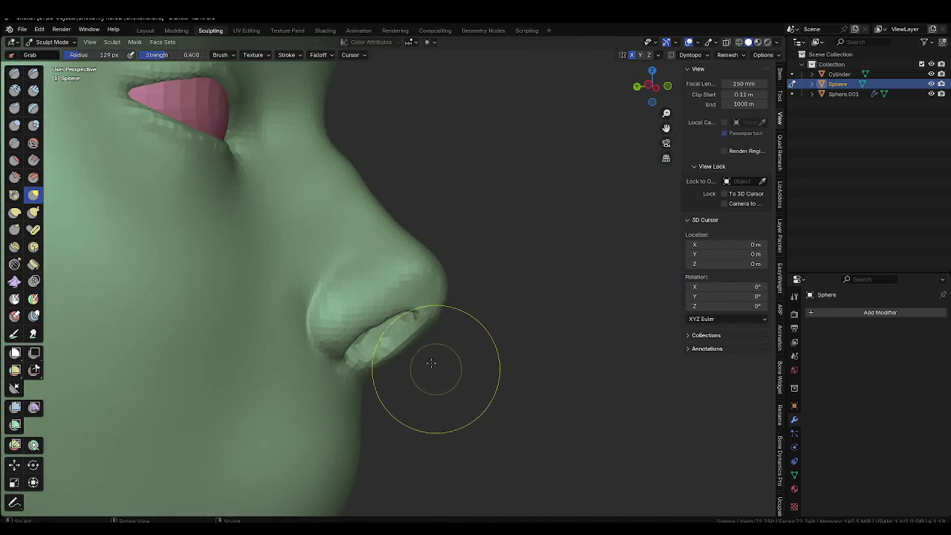
scroll(423, 369, up, 2)
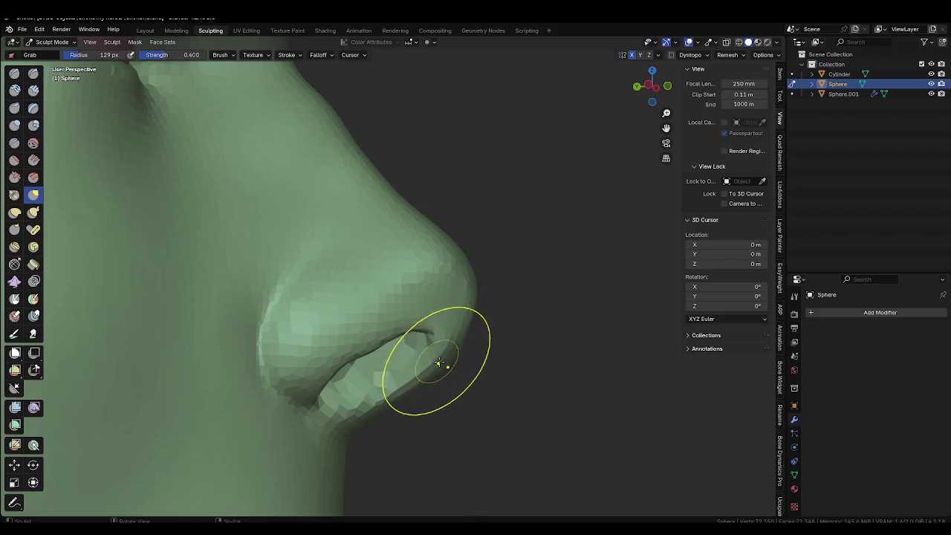
drag(438, 364, 321, 420)
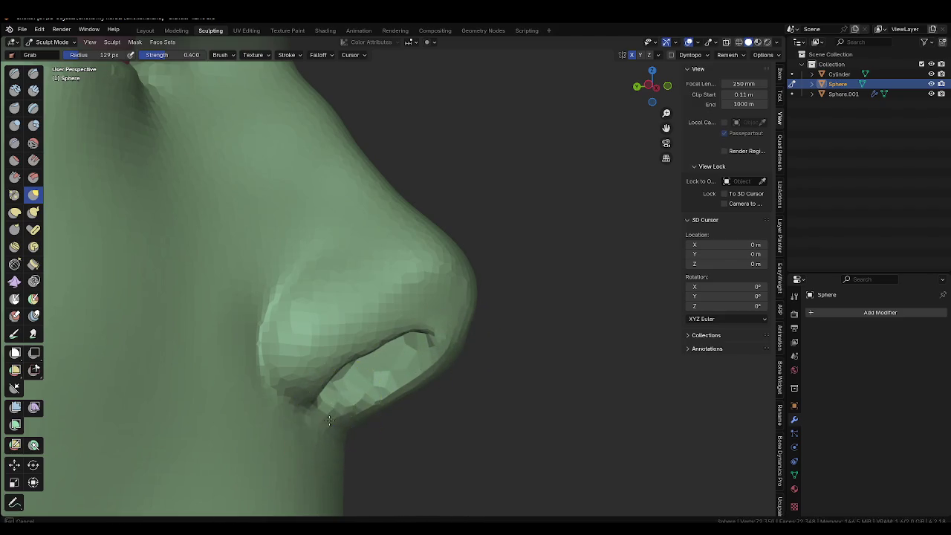
scroll(372, 424, down, 3)
mouse_move(372, 425)
middle_down()
mouse_move(334, 371)
mouse_move(388, 300)
middle_up()
scroll(388, 300, up, 3)
Adjust the nostril from under the nose tip, resizing the brush to 154 then 117 px.
key(f)
click(399, 255)
mouse_move(399, 255)
middle_down()
mouse_move(365, 282)
mouse_move(403, 272)
middle_up()
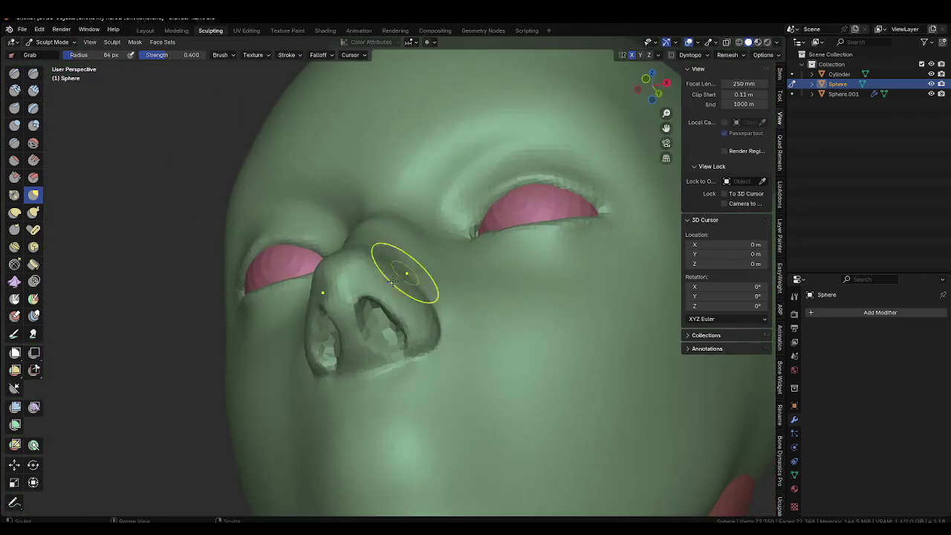
scroll(356, 344, up, 3)
mouse_move(357, 344)
middle_down()
mouse_move(400, 333)
mouse_move(357, 376)
mouse_move(327, 388)
mouse_move(311, 343)
middle_up()
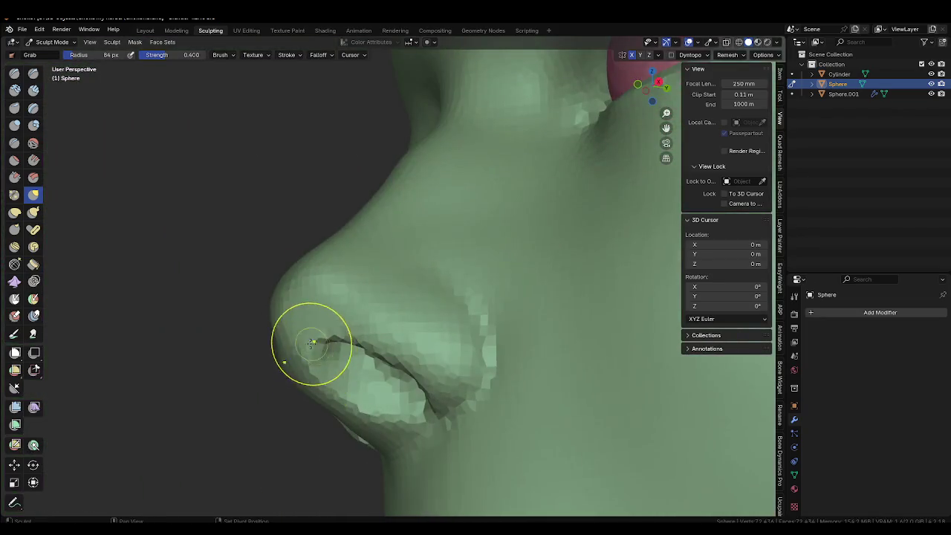
mouse_move(315, 389)
middle_down()
mouse_move(328, 408)
mouse_move(318, 396)
middle_up()
key(f)
click(338, 382)
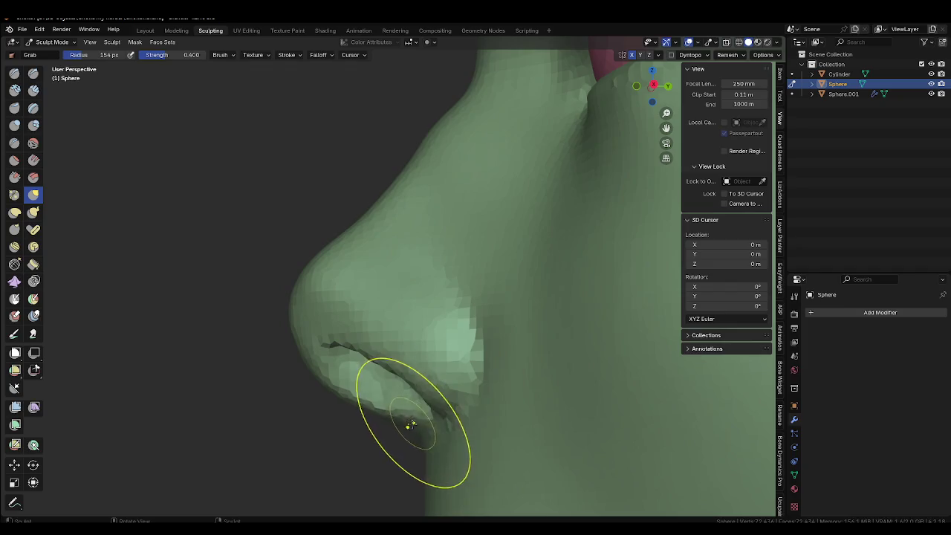
key(f)
click(311, 359)
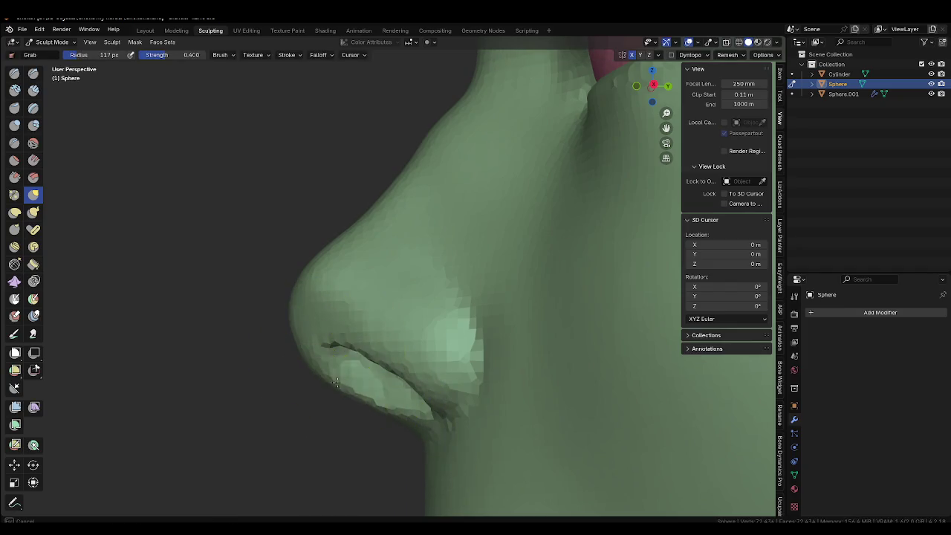
Work across both sides of the nose, setting the brush to 149 px then smaller.
mouse_move(388, 378)
middle_down()
mouse_move(467, 331)
mouse_move(454, 297)
middle_up()
key(f)
click(446, 265)
mouse_move(445, 265)
middle_down()
mouse_move(279, 326)
mouse_move(451, 297)
mouse_move(357, 314)
middle_up()
key(f)
click(430, 311)
scroll(404, 338, up, 3)
middle_drag(405, 338, 416, 318)
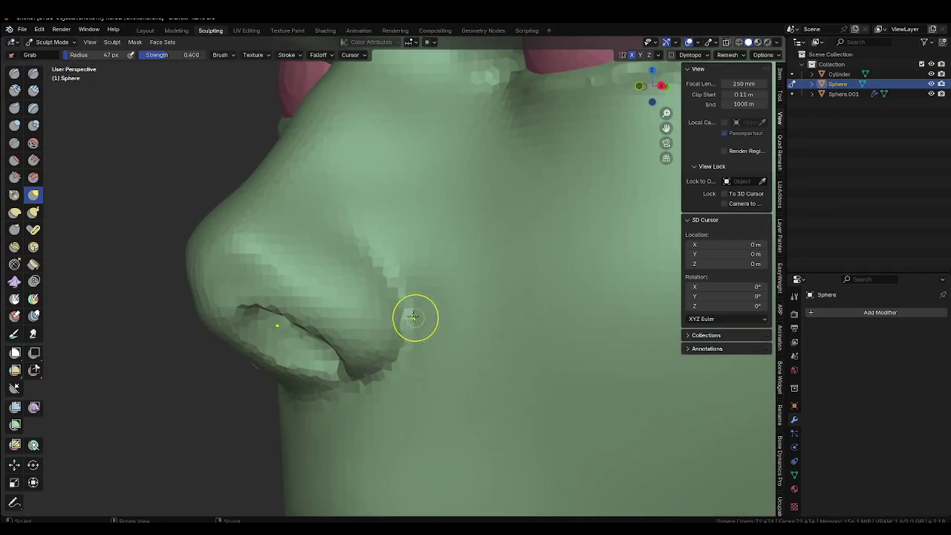
Line up a symmetric view under the nostrils with the Crease brush active.
key(shift+c)
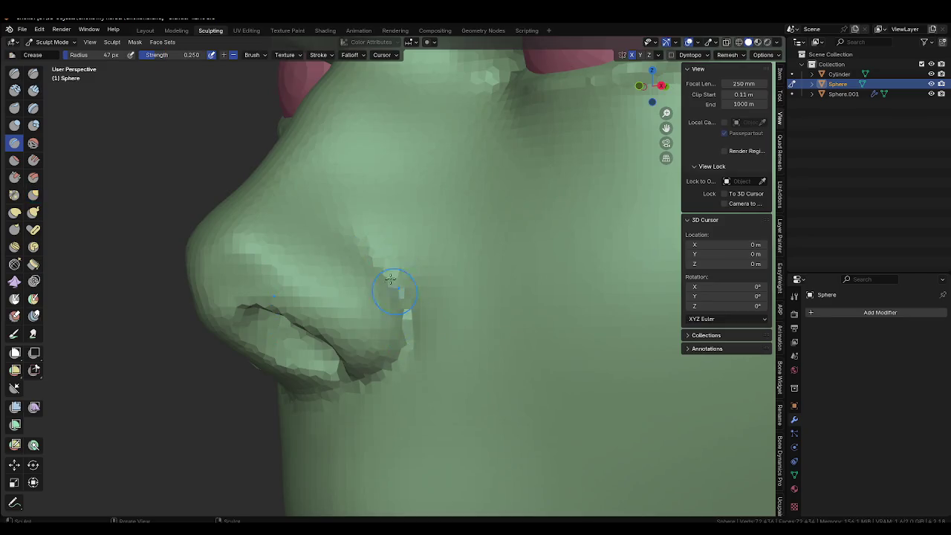
middle_drag(390, 279, 390, 286)
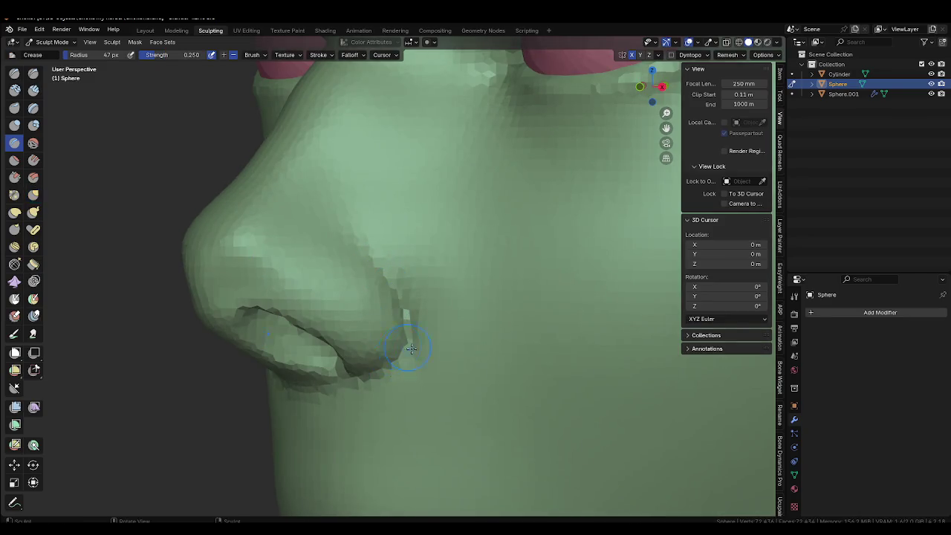
mouse_move(347, 392)
middle_down()
mouse_move(359, 377)
mouse_move(339, 353)
middle_up()
scroll(340, 353, up, 3)
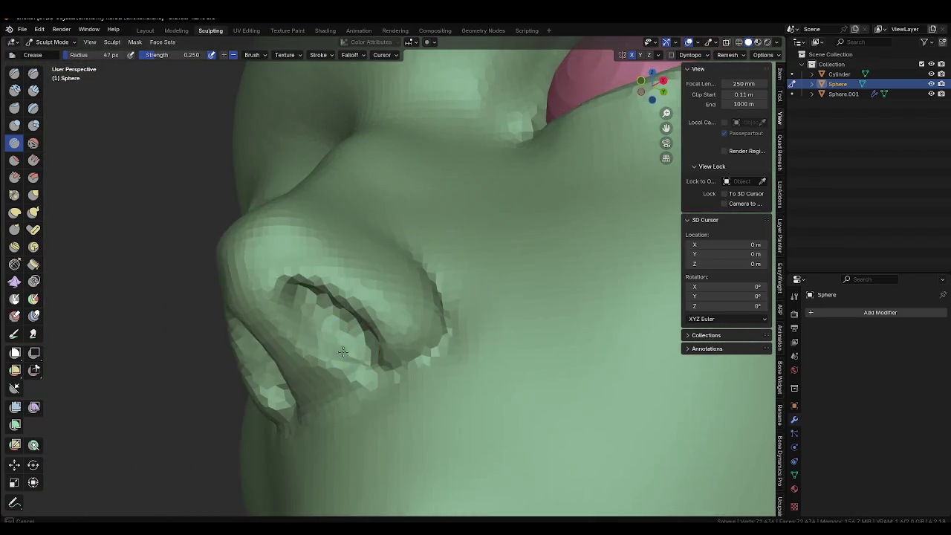
middle_drag(292, 298, 341, 295)
scroll(367, 292, up, 2)
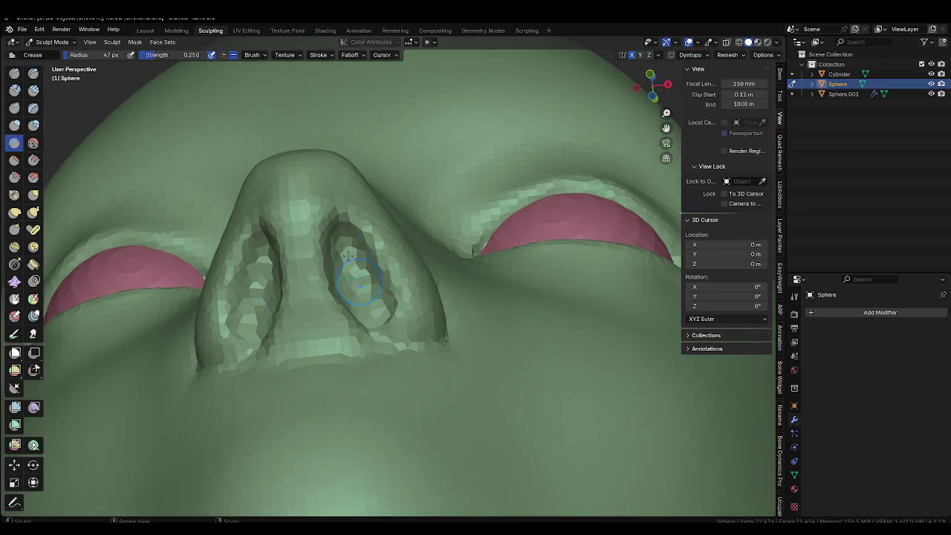
middle_drag(347, 255, 363, 291)
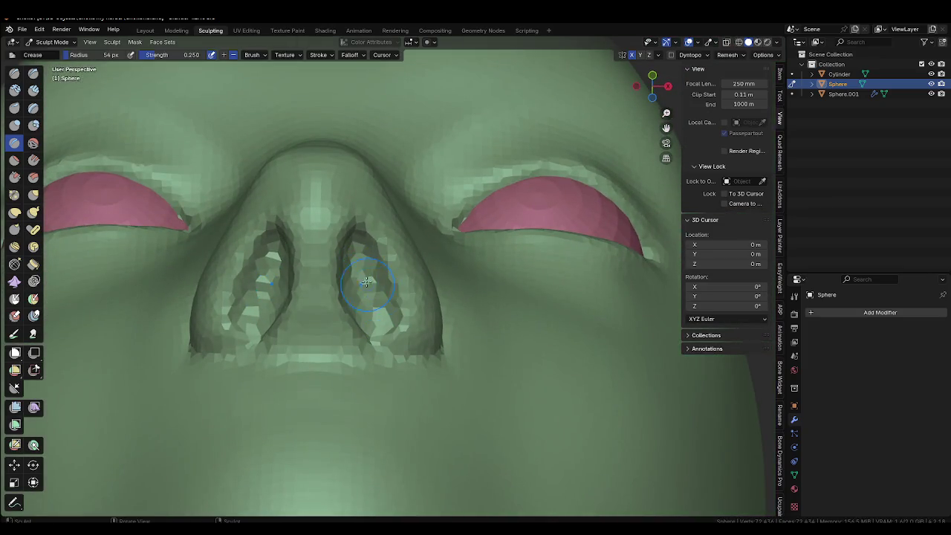
mouse_move(360, 252)
middle_down()
mouse_move(376, 283)
mouse_move(381, 276)
middle_up()
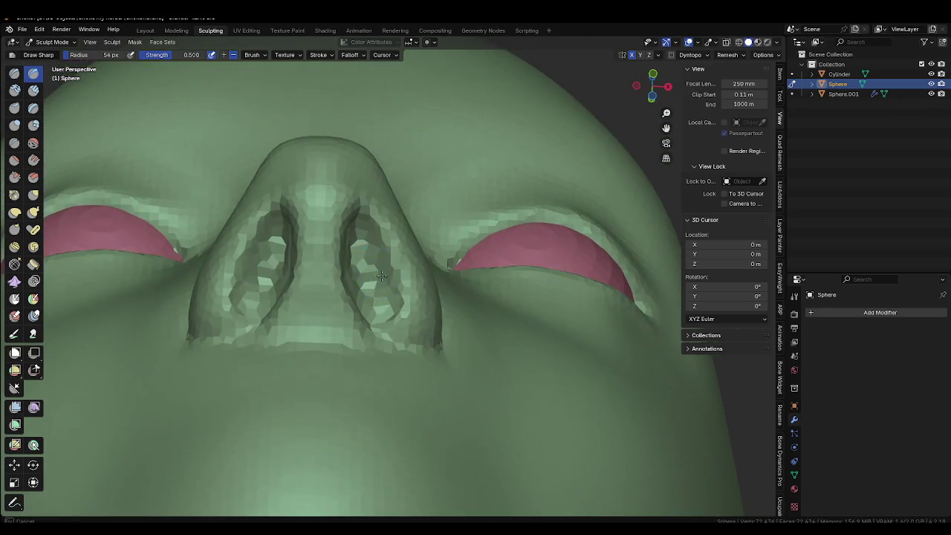
Sharpen the nostril-wing creases on both sides with a 90 px Crease brush.
key(f)
click(373, 296)
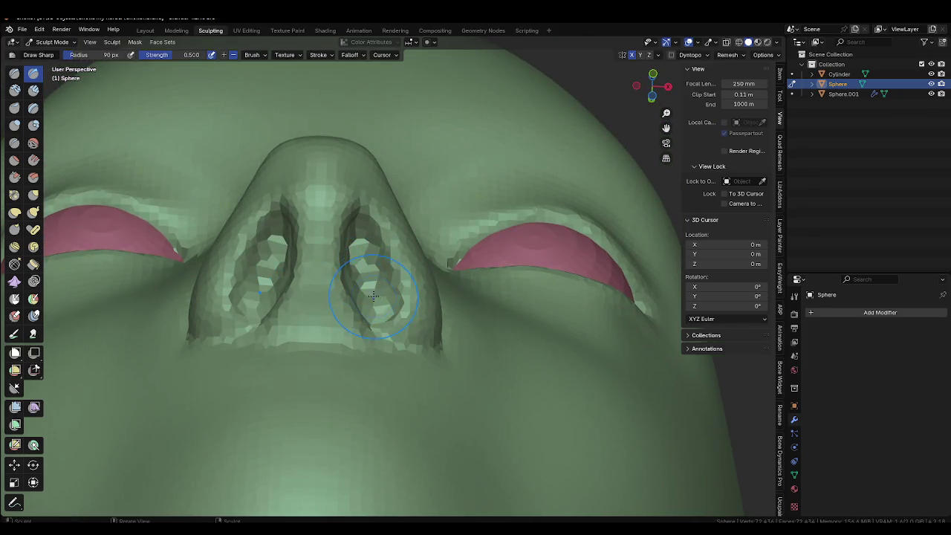
middle_drag(424, 310, 441, 269)
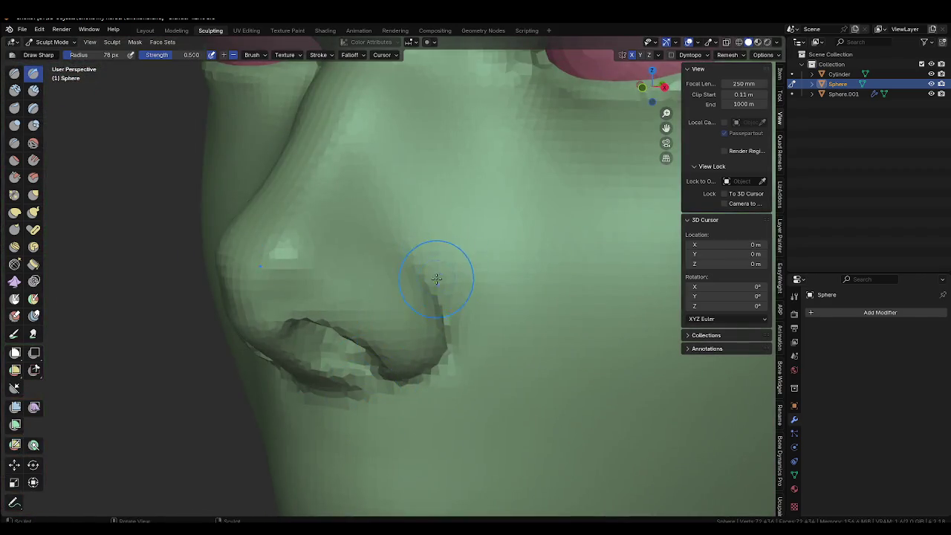
scroll(437, 266, down, 5)
mouse_move(420, 318)
middle_down()
mouse_move(394, 227)
mouse_move(455, 300)
mouse_move(484, 297)
mouse_move(484, 322)
mouse_move(410, 349)
mouse_move(378, 403)
middle_up()
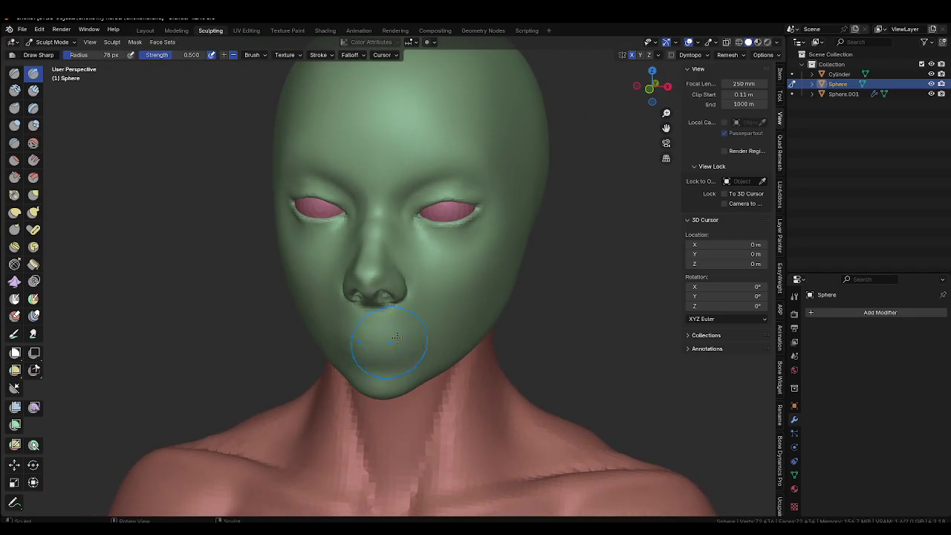
scroll(377, 404, up, 2)
mouse_move(386, 356)
middle_down()
mouse_move(437, 299)
mouse_move(360, 270)
middle_up()
scroll(437, 299, up, 3)
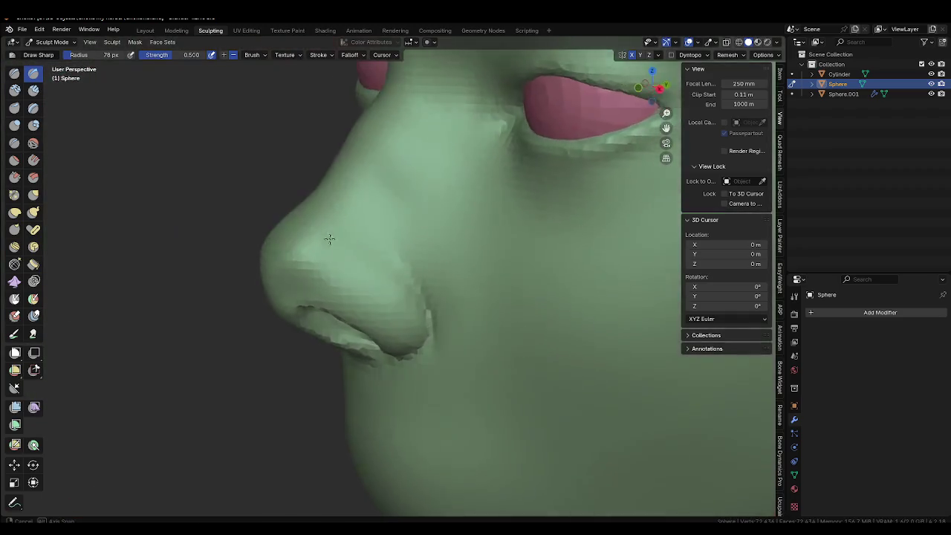
mouse_move(420, 249)
middle_down()
mouse_move(365, 248)
mouse_move(431, 255)
mouse_move(359, 263)
middle_up()
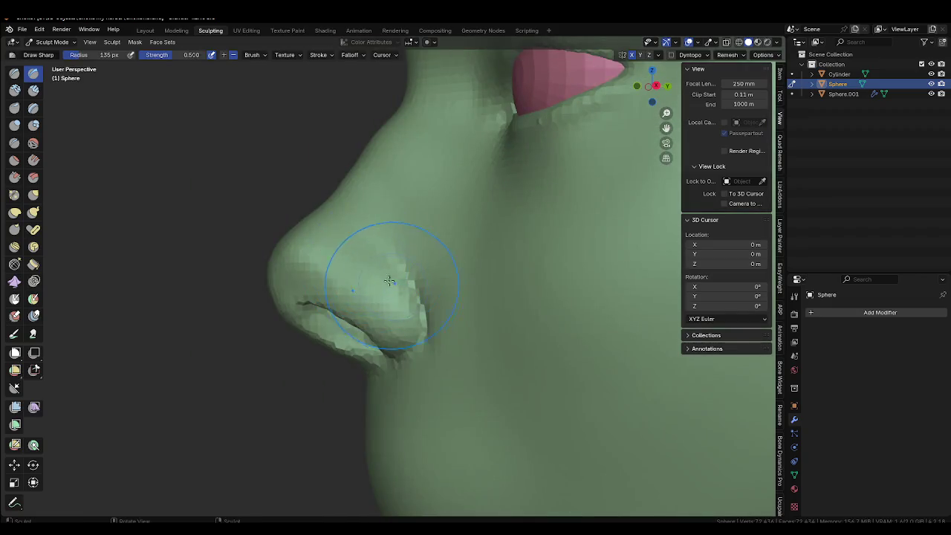
Switch to the Grab brush and shrink it from 135 px to 41 px below the nose.
key(g)
key(f)
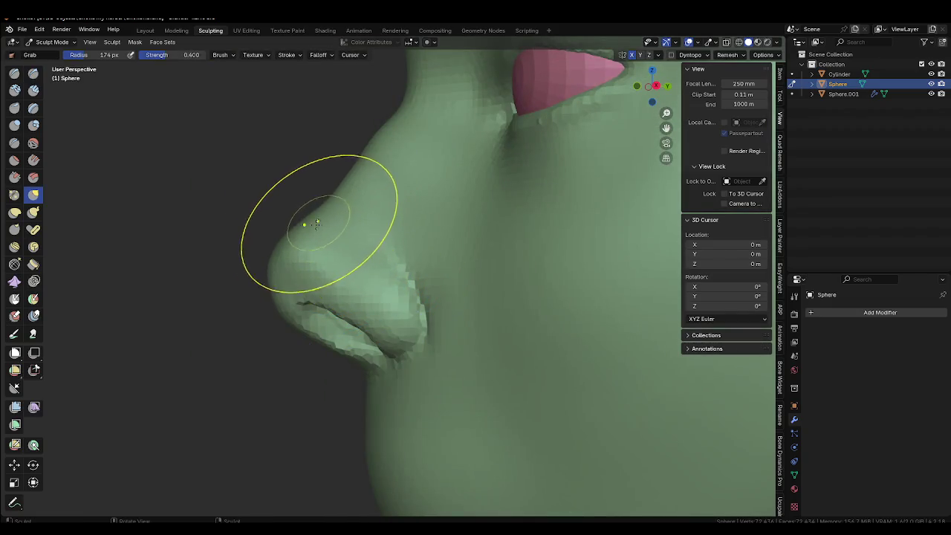
click(301, 223)
mouse_move(301, 223)
middle_down()
mouse_move(389, 270)
mouse_move(394, 250)
mouse_move(371, 244)
mouse_move(374, 269)
middle_up()
key(f)
click(396, 293)
key(f)
click(355, 257)
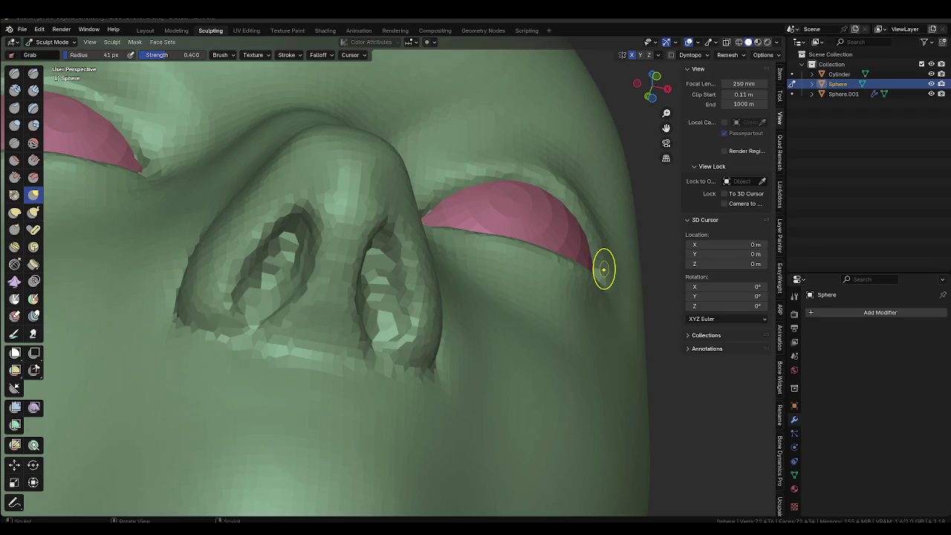
Pull the right nostril wing downward with a 166 px Grab brush.
middle_drag(353, 321, 399, 293)
key(f)
click(436, 291)
mouse_move(436, 291)
mouse_down()
mouse_move(436, 334)
mouse_move(450, 341)
mouse_up()
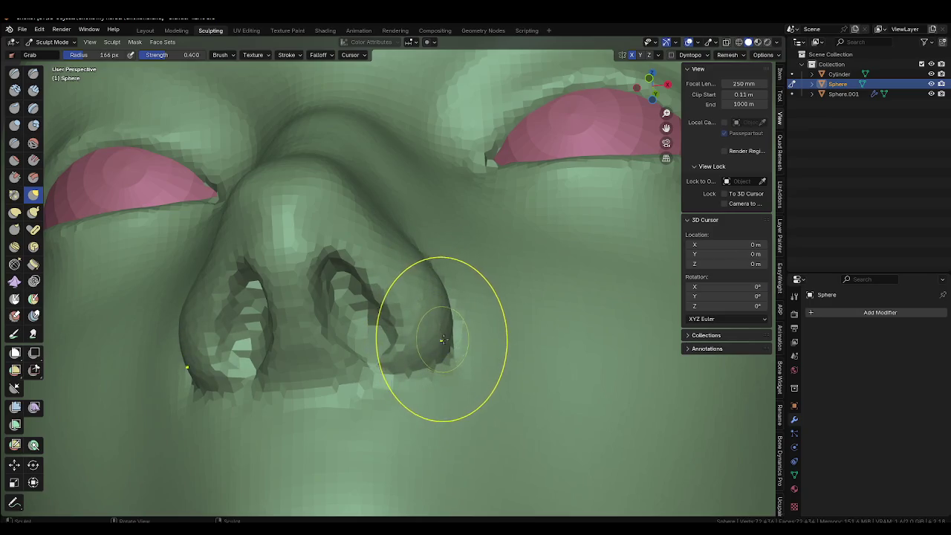
scroll(416, 282, down, 3)
mouse_move(403, 265)
middle_down()
mouse_move(435, 275)
mouse_move(437, 310)
mouse_move(372, 356)
middle_up()
scroll(436, 311, up, 1)
scroll(371, 355, up, 2)
scroll(371, 255, down, 3)
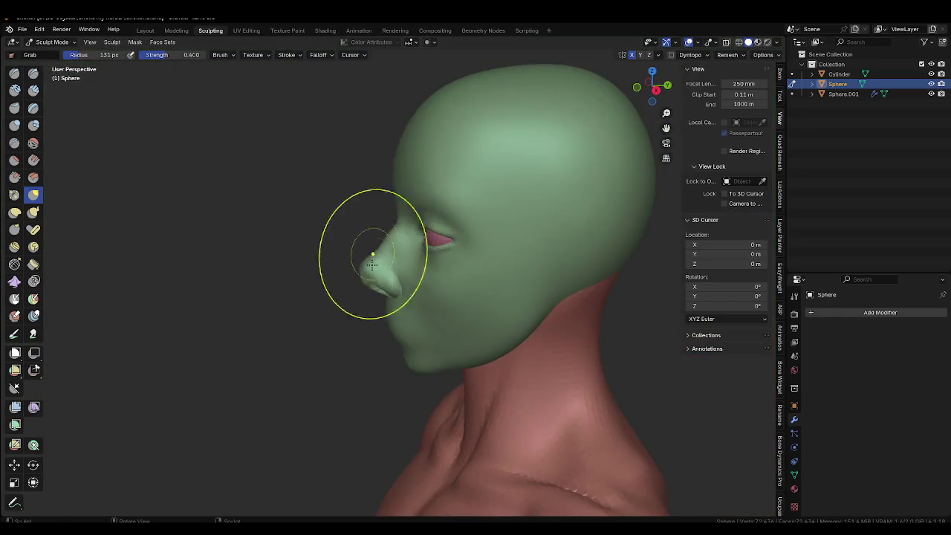
In orthographic side view, try pulling the nose tip down and left, then undo it.
middle_drag(371, 254, 381, 276)
scroll(424, 318, up, 2)
alt+middle_drag(424, 319, 396, 303)
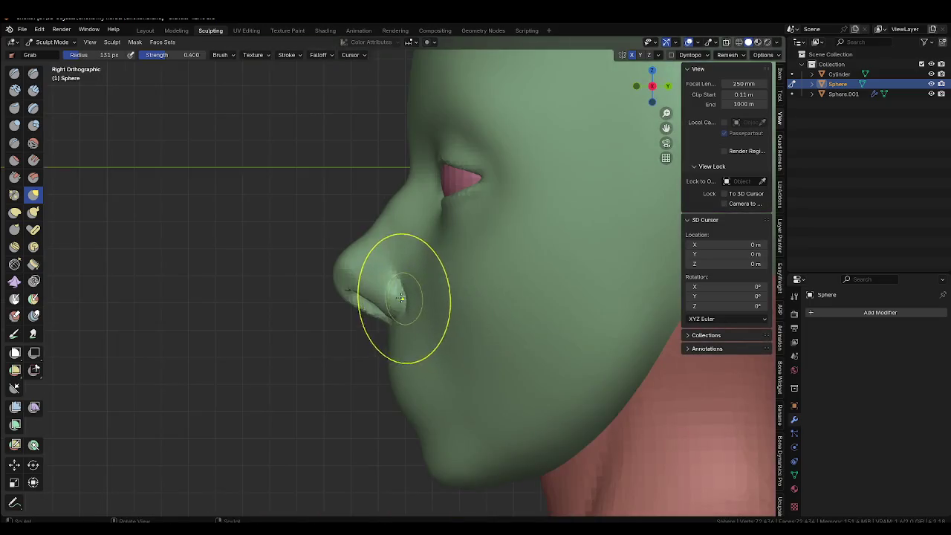
key(f)
click(403, 303)
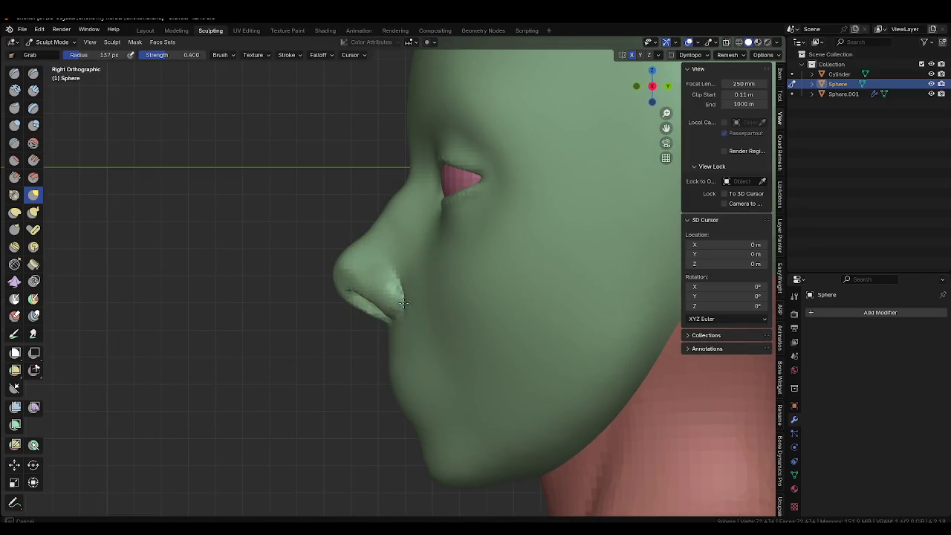
drag(354, 259, 335, 283)
key(ctrl+z)
key(f)
click(332, 271)
key(f)
click(340, 296)
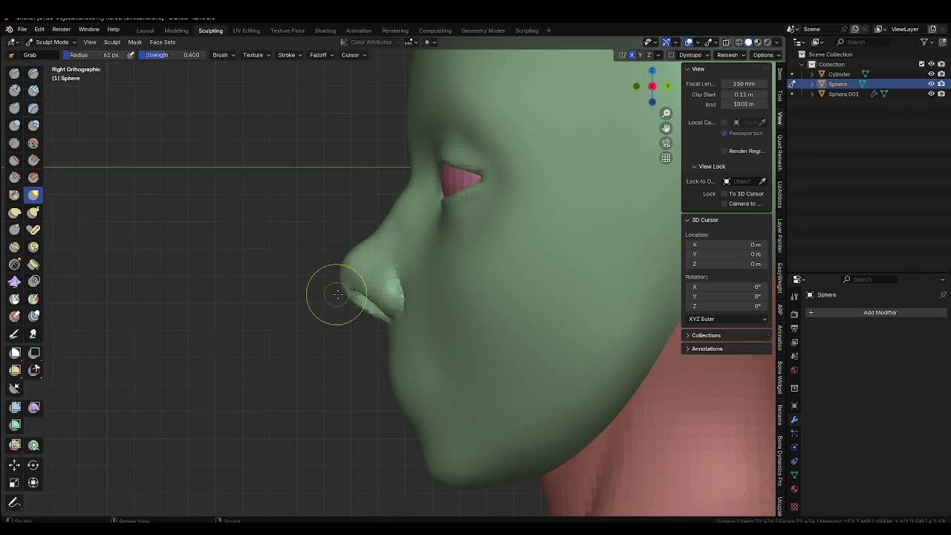
Orbit over the nostrils to the nose's side profile and enlarge the brush to 144 px.
middle_drag(340, 295, 420, 238)
scroll(381, 308, up, 1)
scroll(382, 308, up, 1)
middle_drag(382, 307, 361, 255)
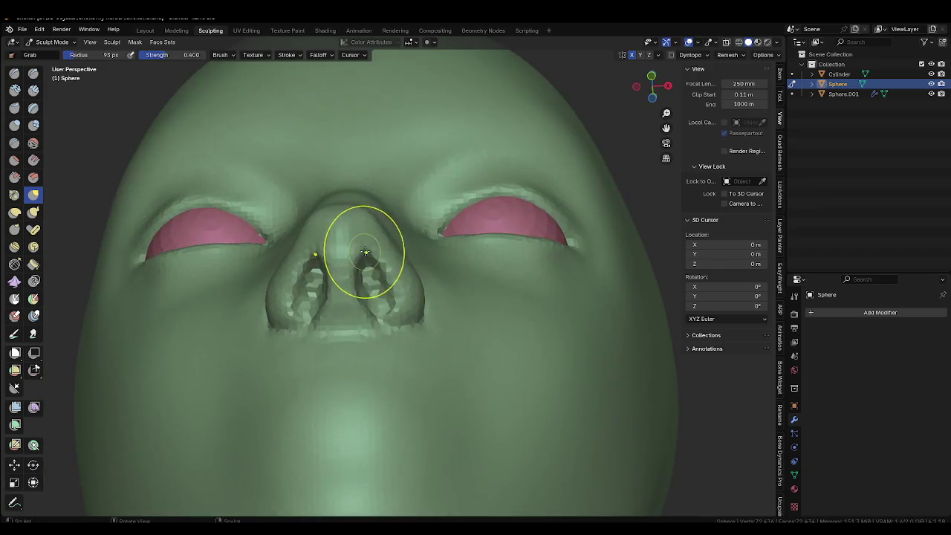
mouse_move(392, 290)
middle_down()
mouse_move(362, 337)
mouse_move(298, 364)
mouse_move(309, 325)
middle_up()
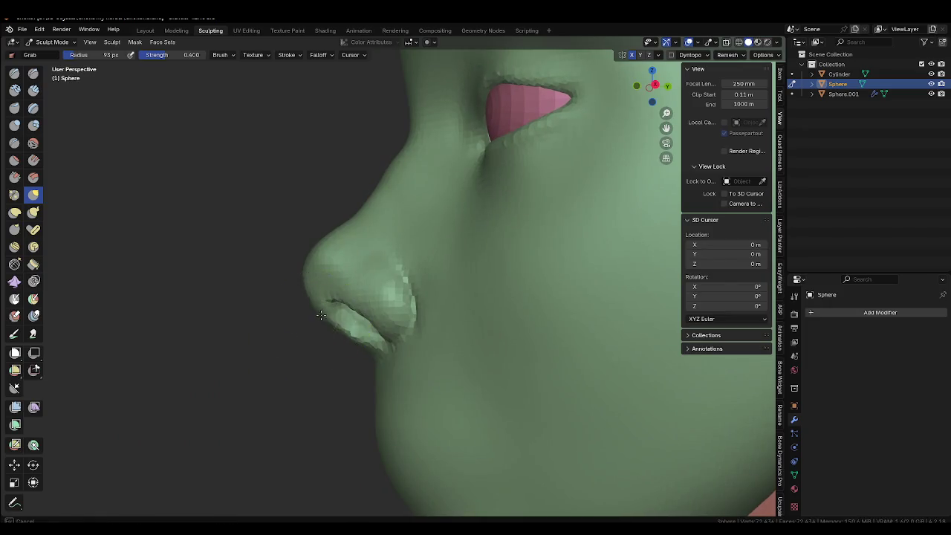
key(f)
click(310, 271)
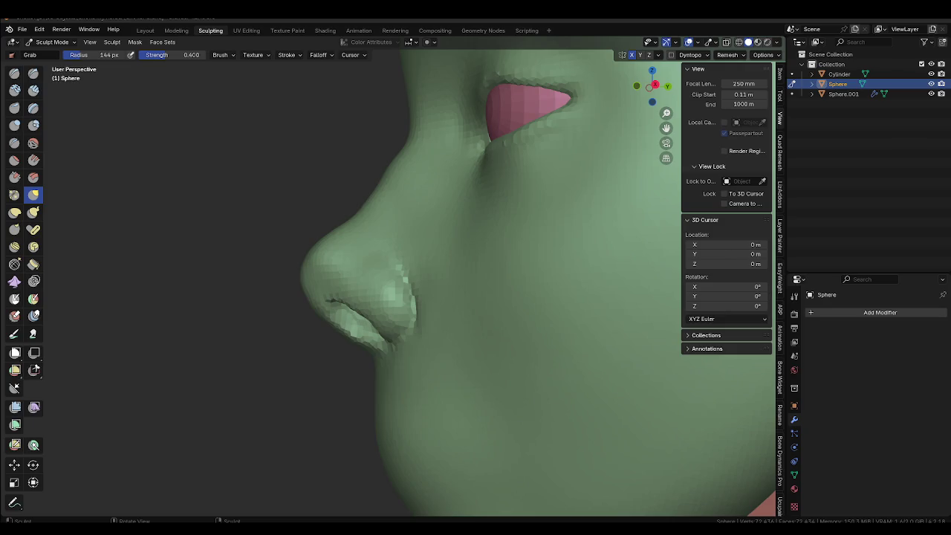
Zoom out to see the whole sculpted head and neck.
scroll(594, 413, down, 6)
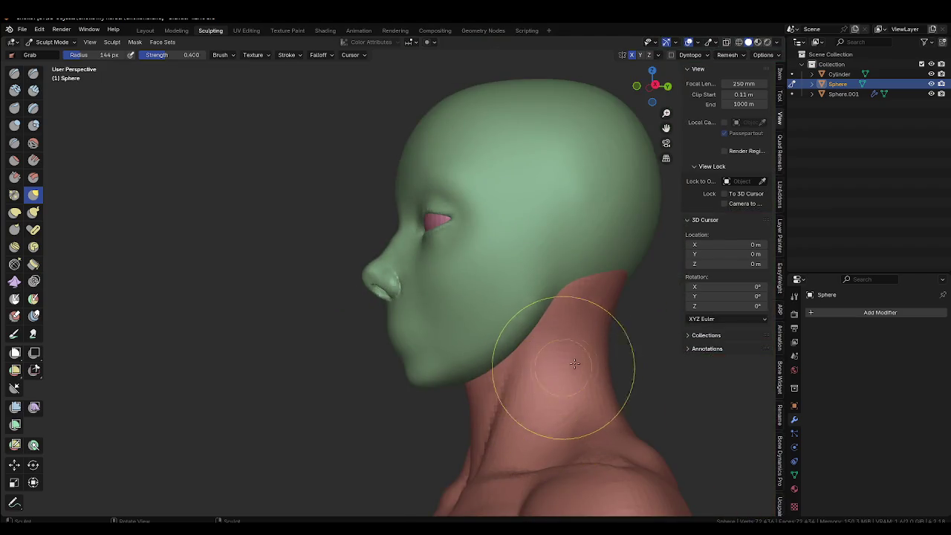
Make the red body the sculpt target with a larger Grab brush on the neck.
key(alt+q)
key(f)
click(607, 297)
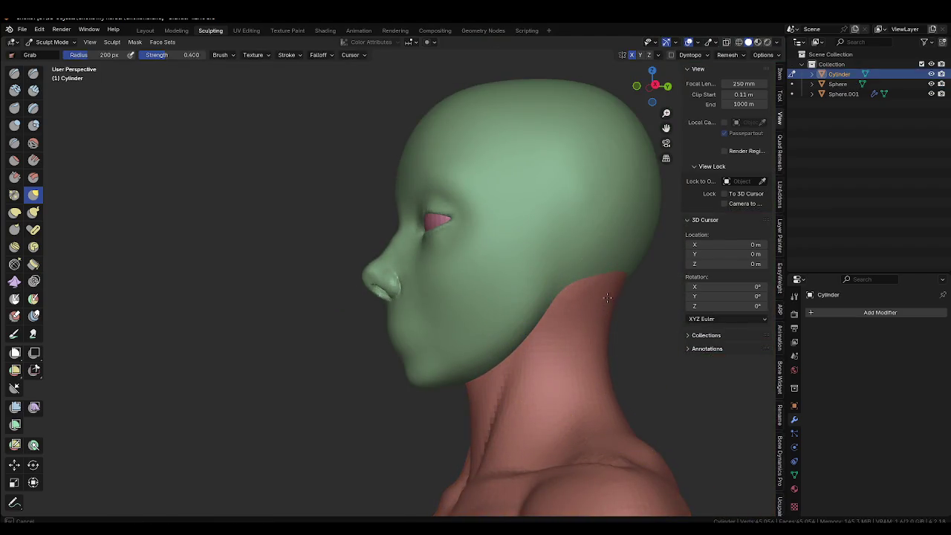
mouse_move(483, 449)
middle_down()
mouse_move(599, 398)
mouse_move(548, 349)
middle_up()
key(f)
click(550, 357)
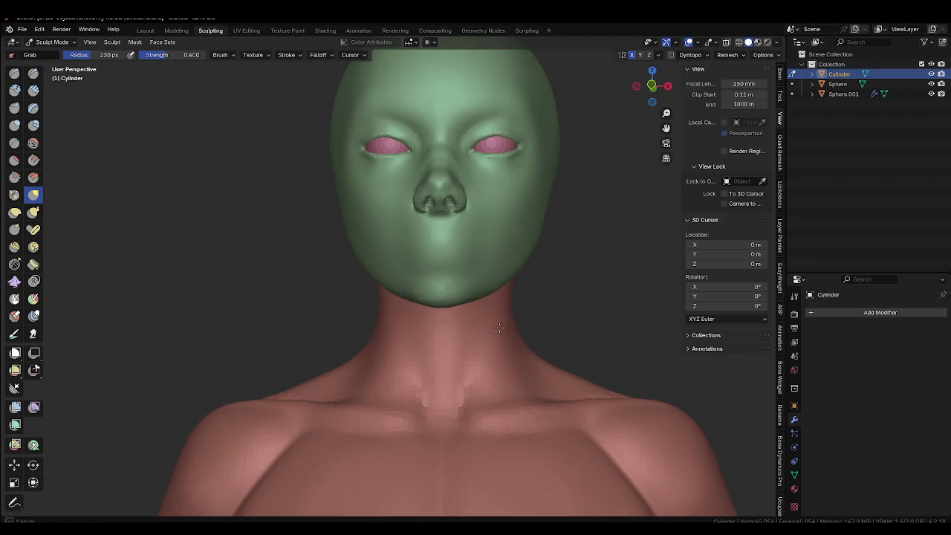
mouse_move(442, 340)
middle_down()
mouse_move(435, 299)
mouse_move(572, 300)
mouse_move(442, 323)
middle_up()
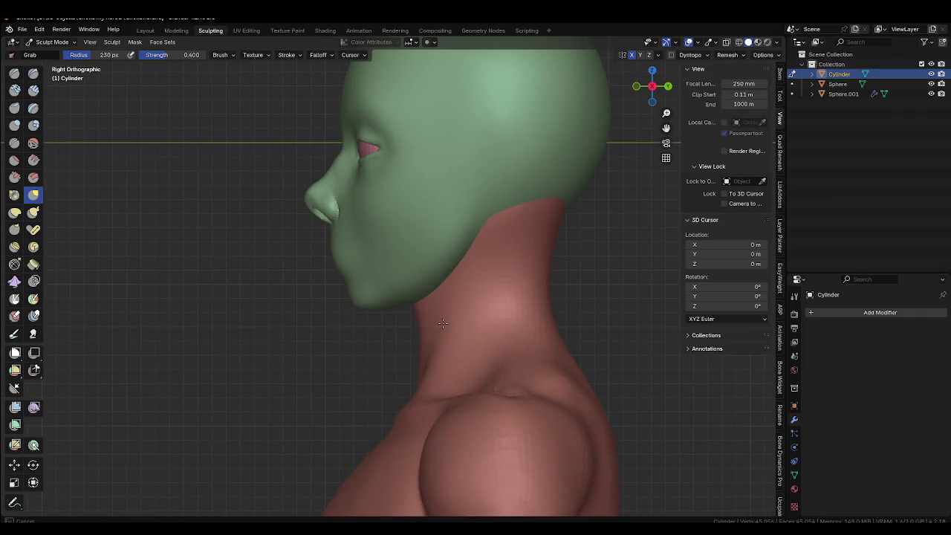
Grab the front and back of the neck into shape from front and side views, then exit to Object Mode.
mouse_move(461, 319)
mouse_down()
mouse_move(469, 319)
mouse_move(427, 291)
mouse_up()
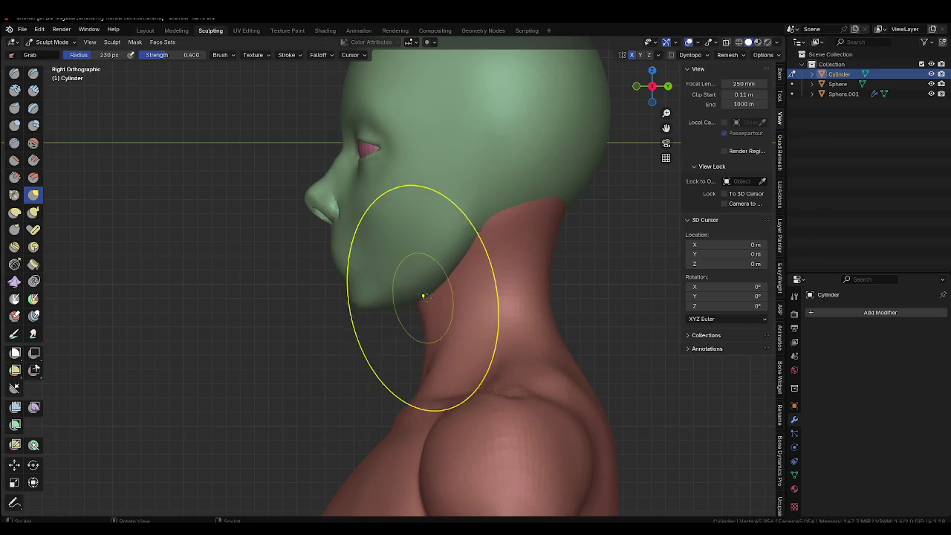
drag(516, 297, 510, 299)
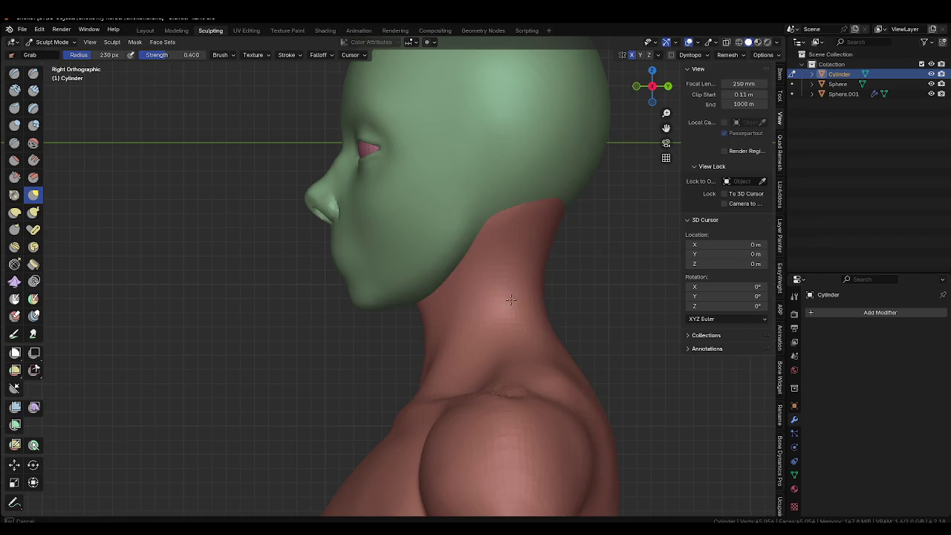
key(KP_1)
click(508, 312)
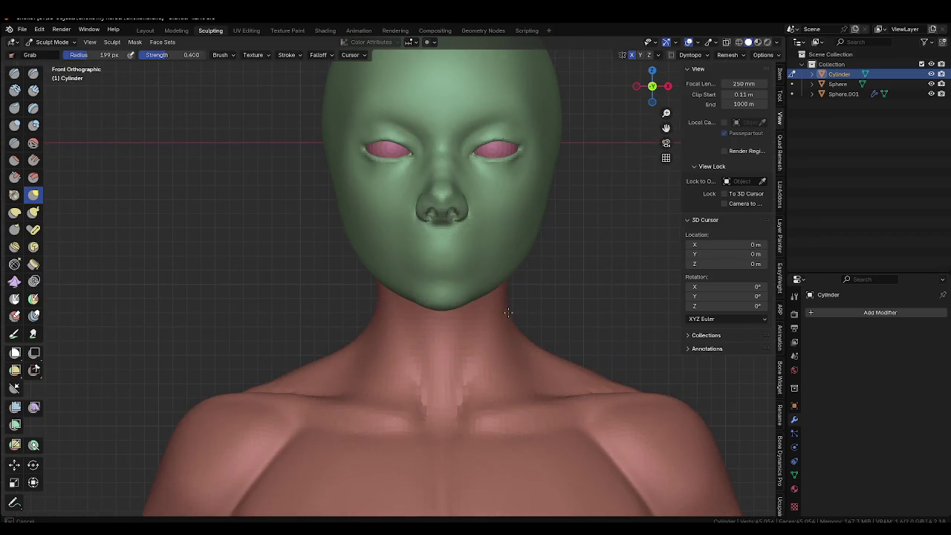
middle_drag(508, 312, 465, 313)
key(f)
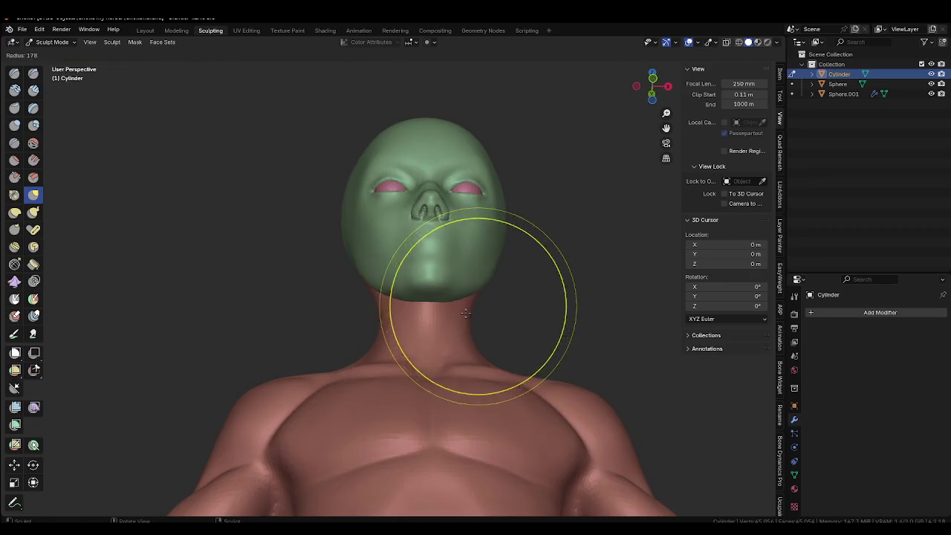
click(456, 314)
key(ctrl+KP_3)
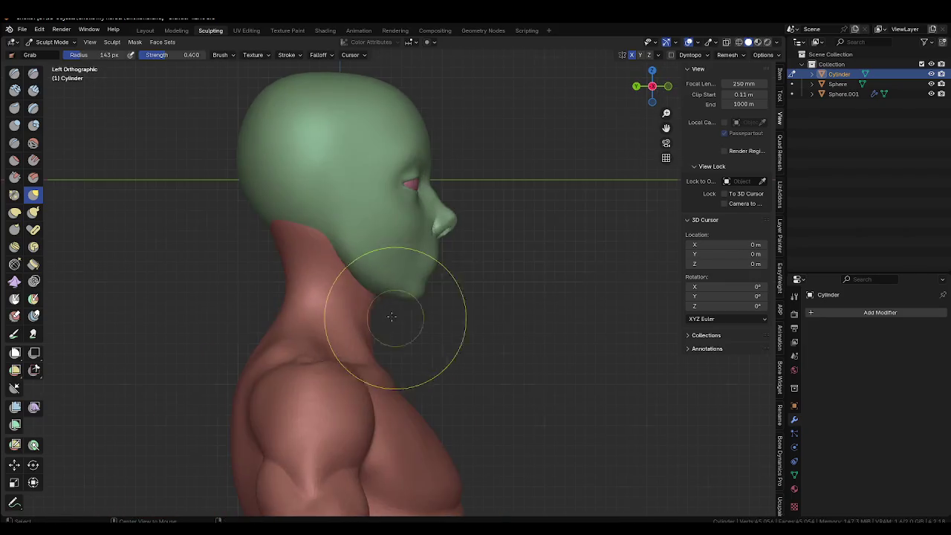
scroll(364, 305, down, 3)
key(ctrl+Tab)
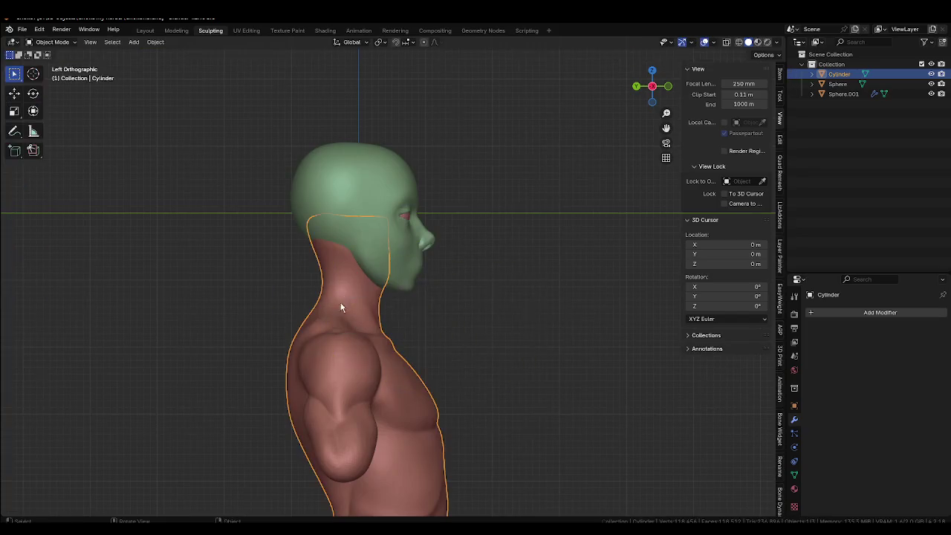
Parent the eyes to the green head with Keep Transform and raise the head along Z.
click(407, 219)
click(409, 259)
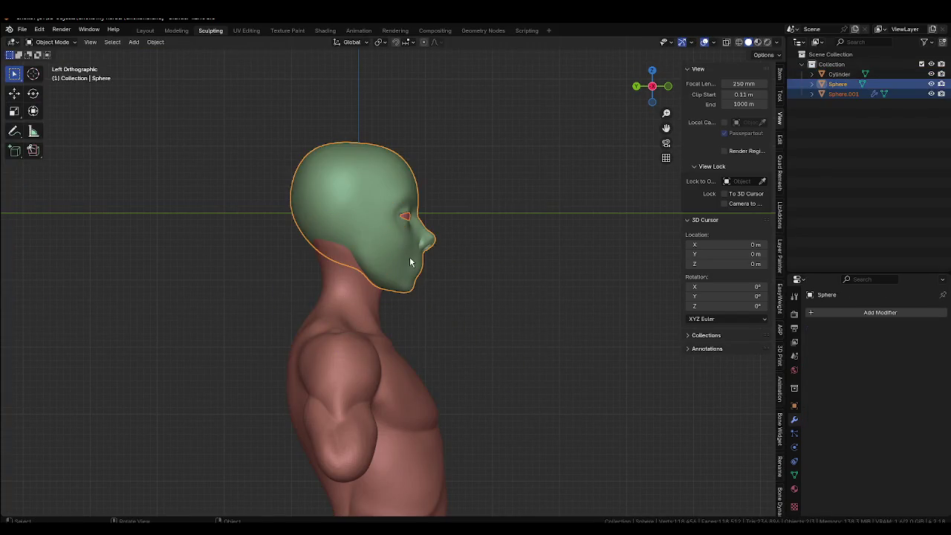
key(ctrl+p)
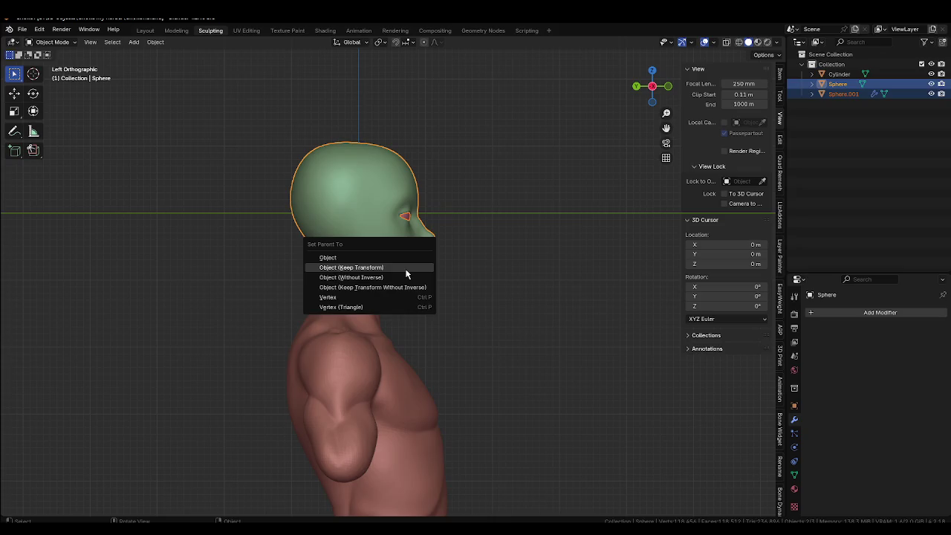
click(408, 269)
key(g)
key(z)
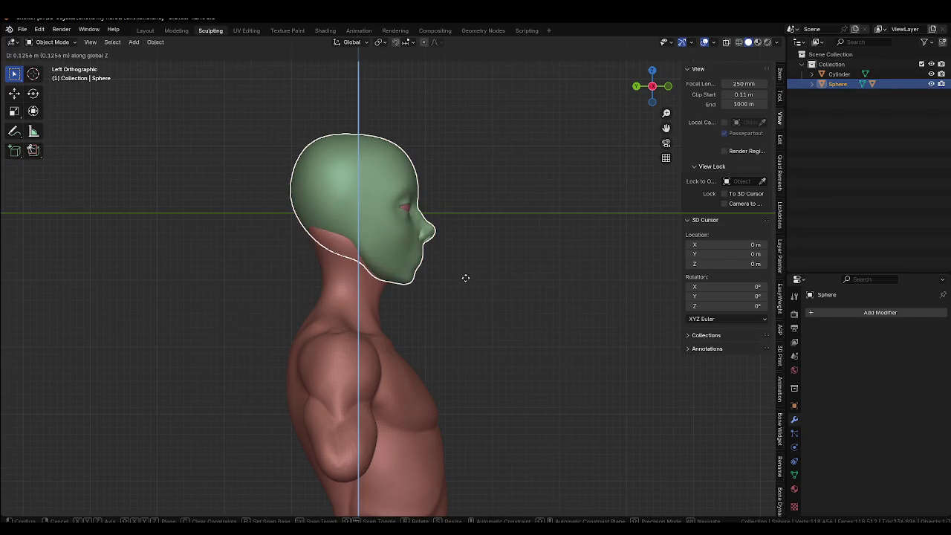
click(465, 281)
Frame the head from the front, reselect it and return to Sculpt Mode.
key(KP_1)
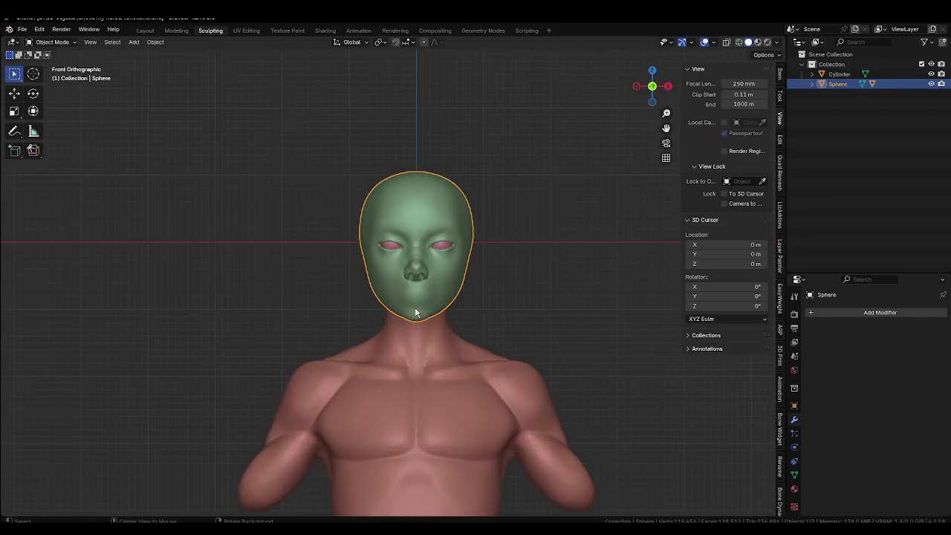
ctrl+middle_drag(456, 292, 480, 318)
ctrl+scroll(480, 319, down, 2)
click(520, 304)
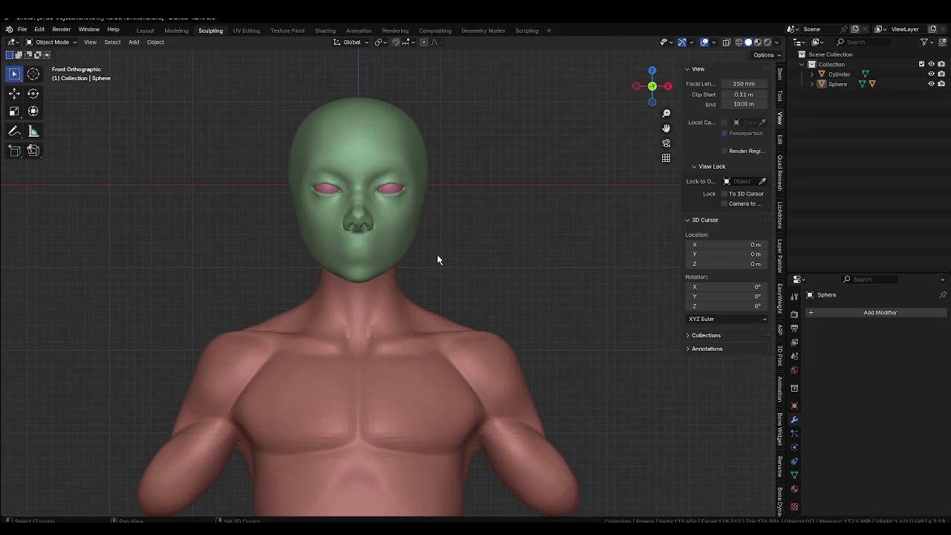
shift+middle_drag(437, 259, 455, 359)
click(434, 226)
key(ctrl+Tab)
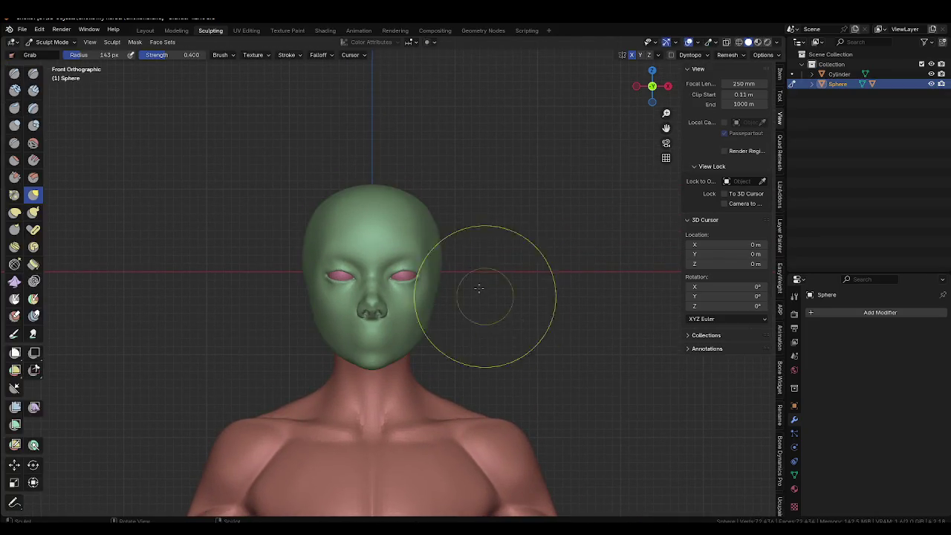
Pull the back of the cranium into shape with a resized Grab brush and save the file.
middle_drag(468, 261, 426, 268)
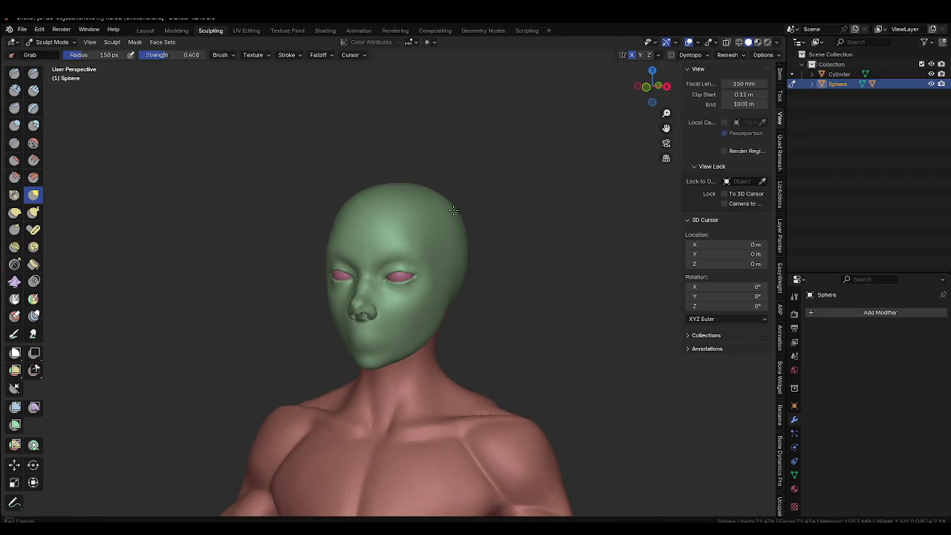
alt+middle_drag(603, 290, 401, 256)
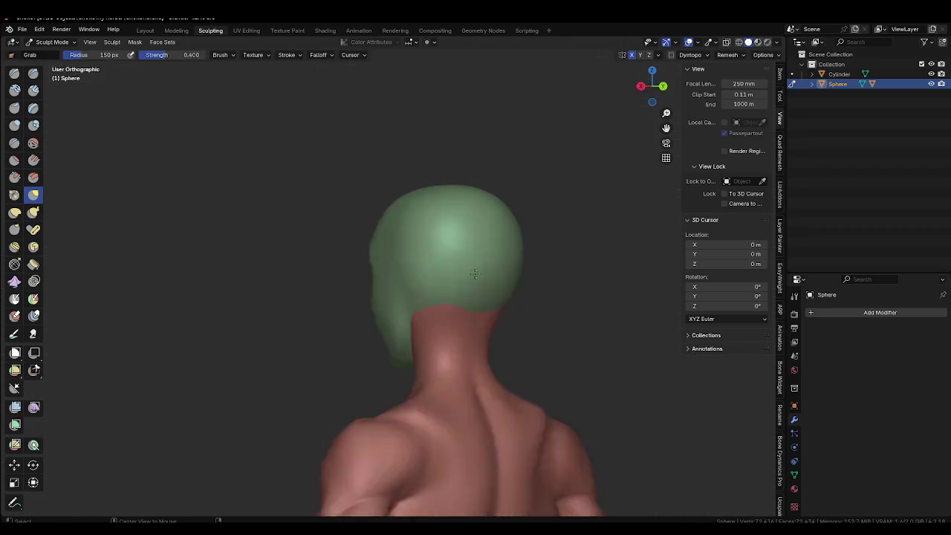
key(f)
click(346, 216)
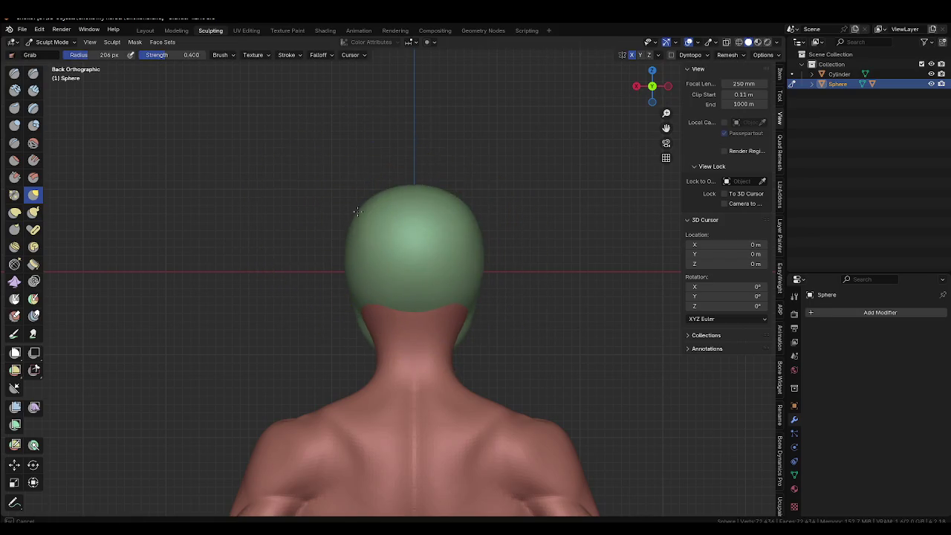
mouse_move(360, 211)
alt+middle_down()
mouse_move(462, 259)
mouse_move(541, 268)
mouse_move(512, 265)
alt+middle_up()
key(f)
click(429, 210)
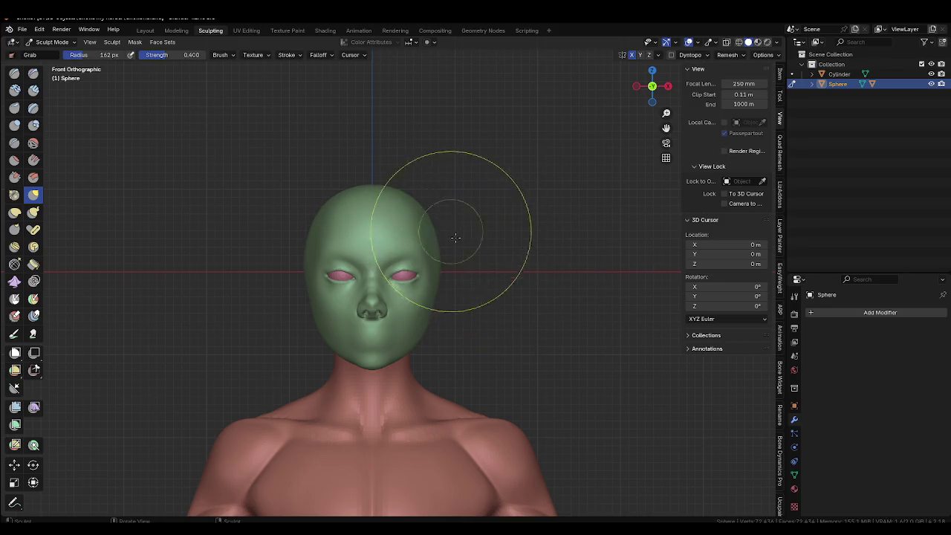
key(ctrl+s)
middle_drag(478, 282, 601, 290)
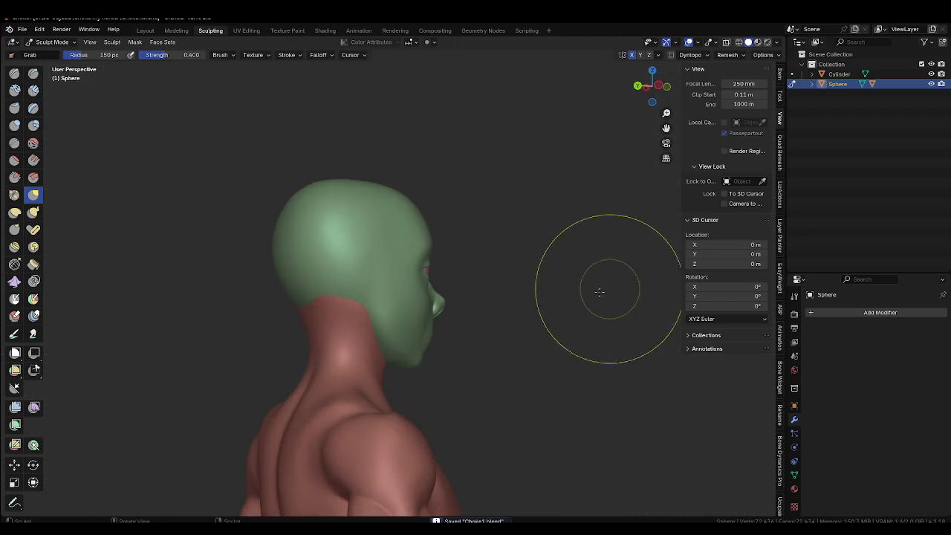
middle_drag(471, 291, 434, 256)
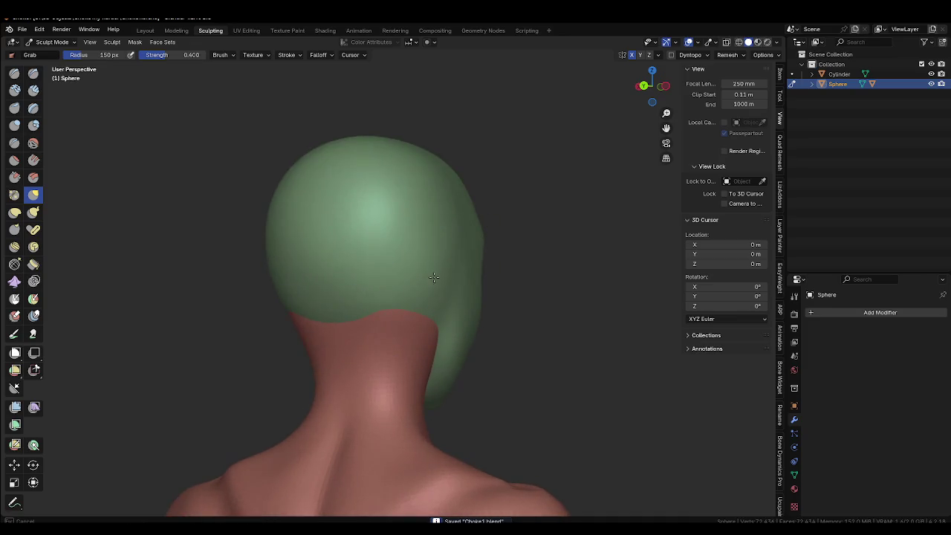